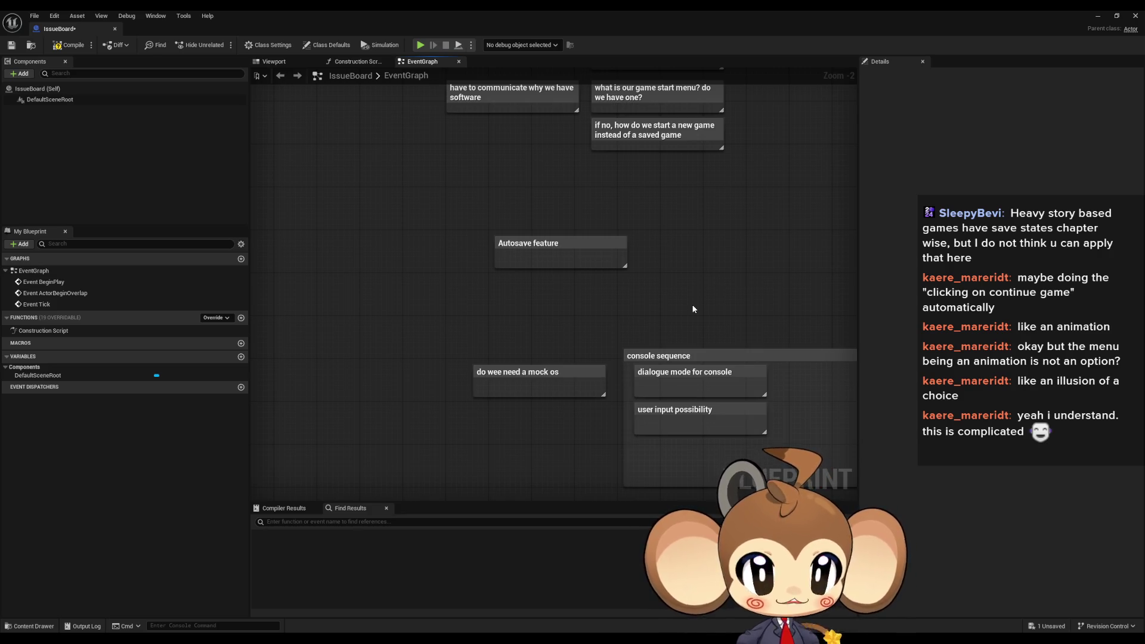
Minimize the IssueBoard Blueprint and start a play-in-editor session of the Main level
click(1097, 16)
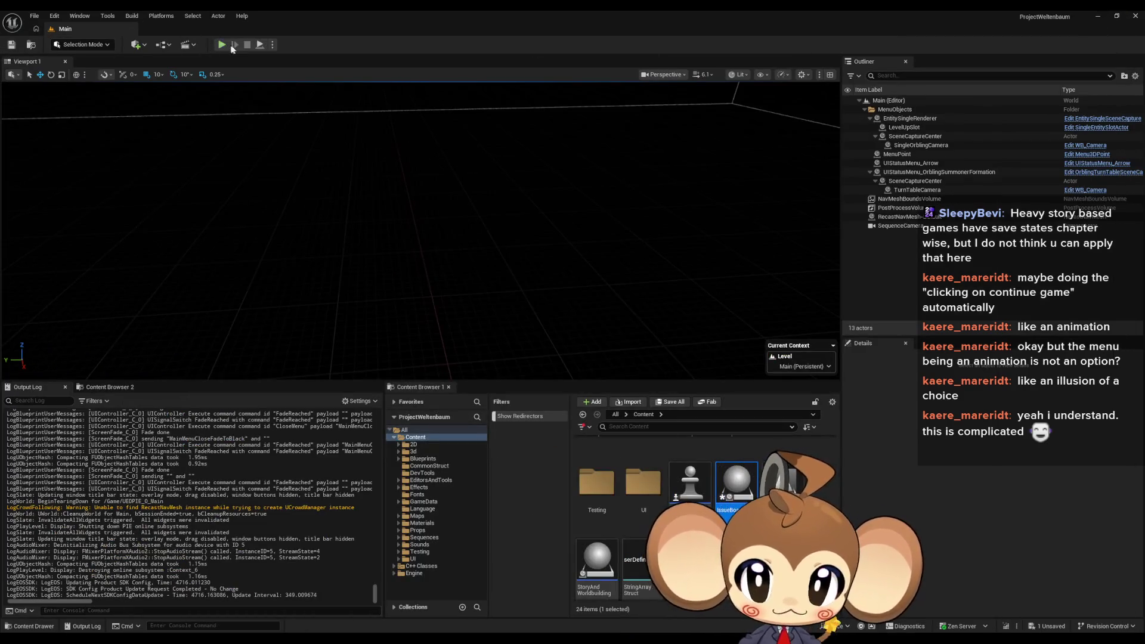
click(222, 46)
click(444, 285)
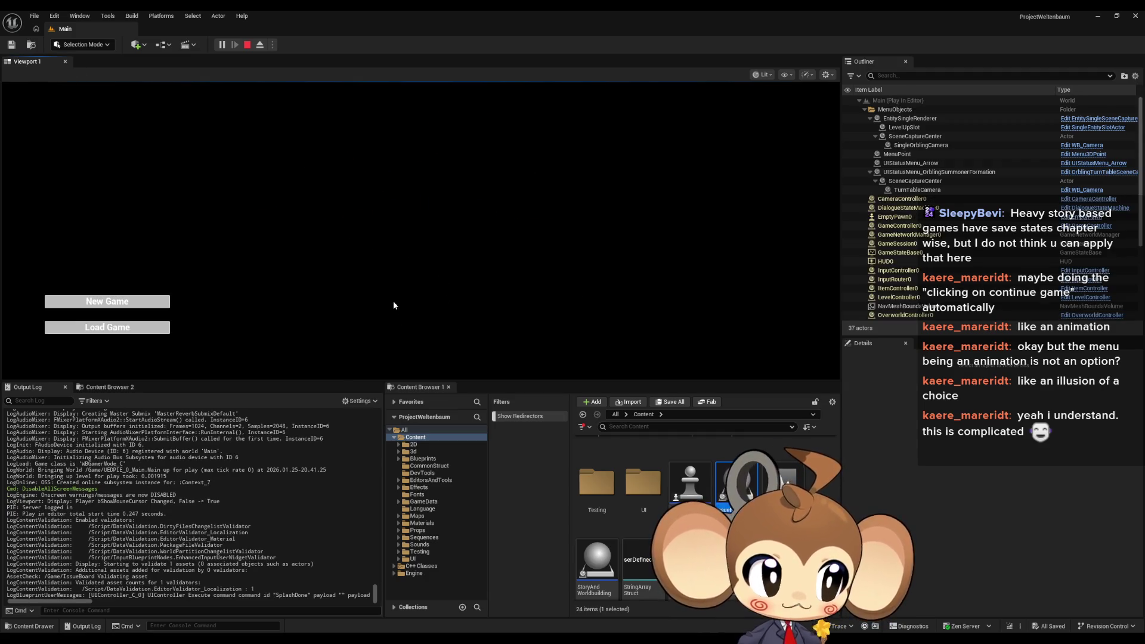
click(156, 301)
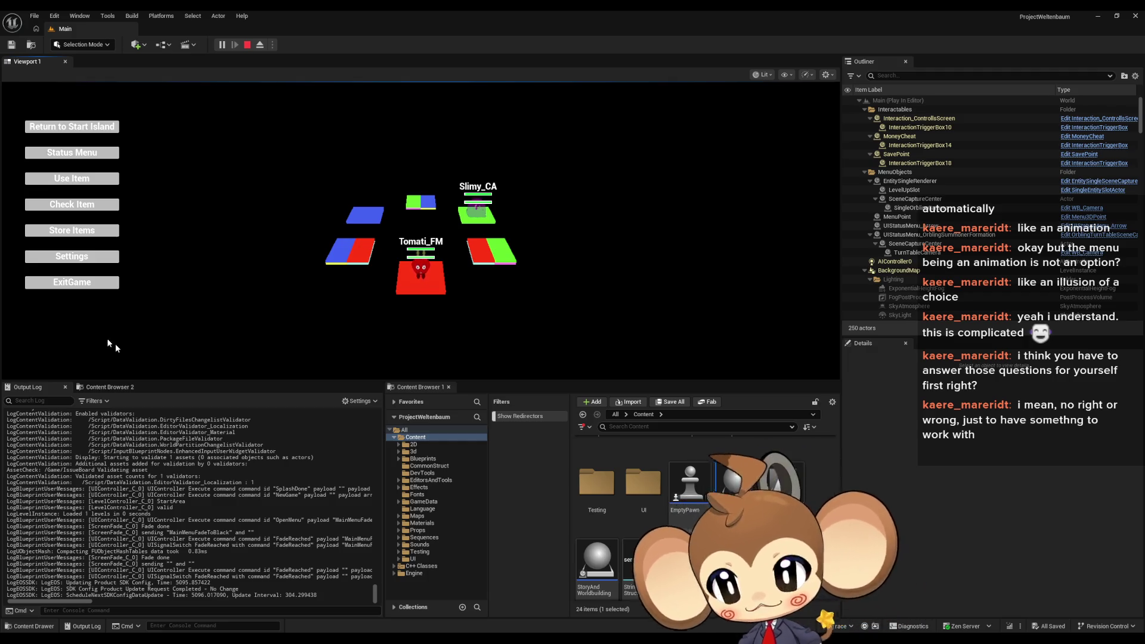
click(247, 45)
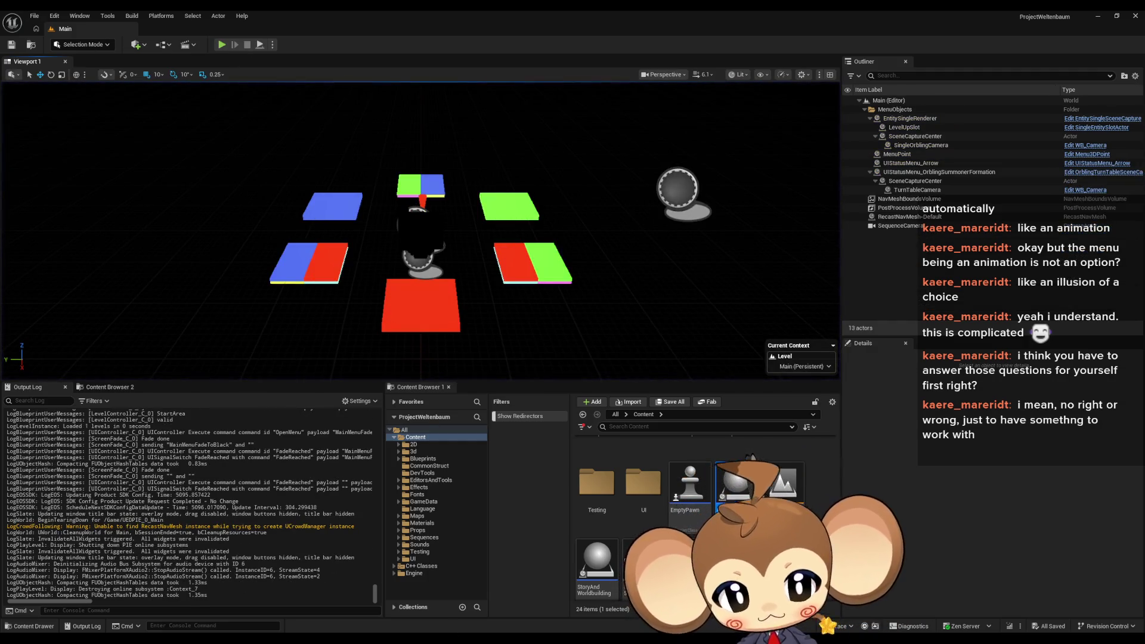
Switch back to the IssueBoard Blueprint and zoom around its EventGraph planning notes
click(471, 590)
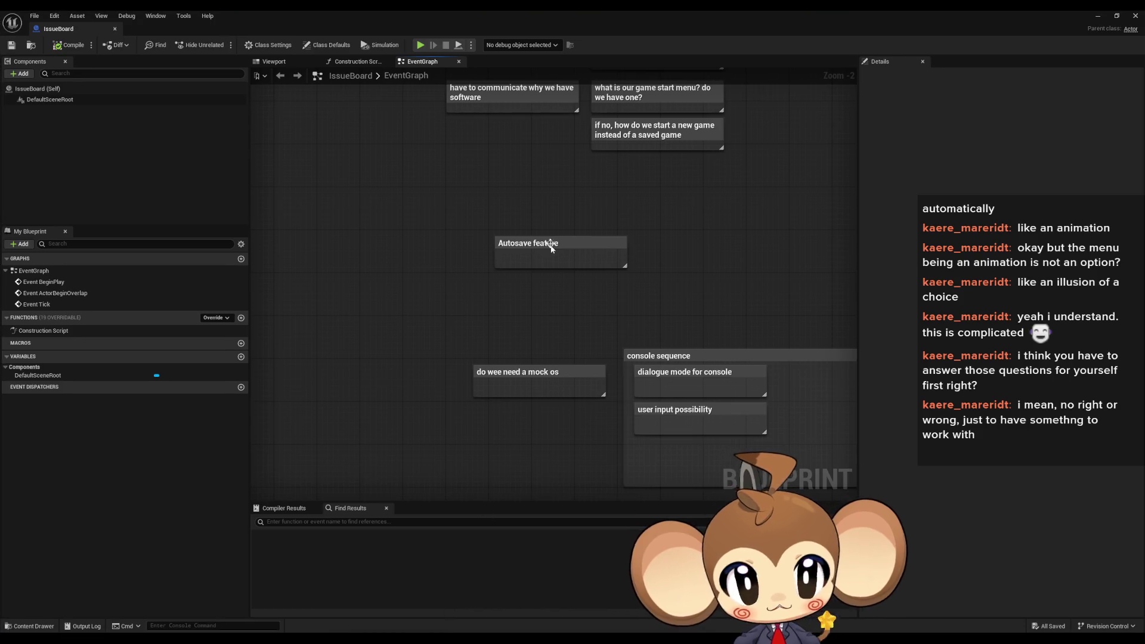
scroll(554, 299, up, 2)
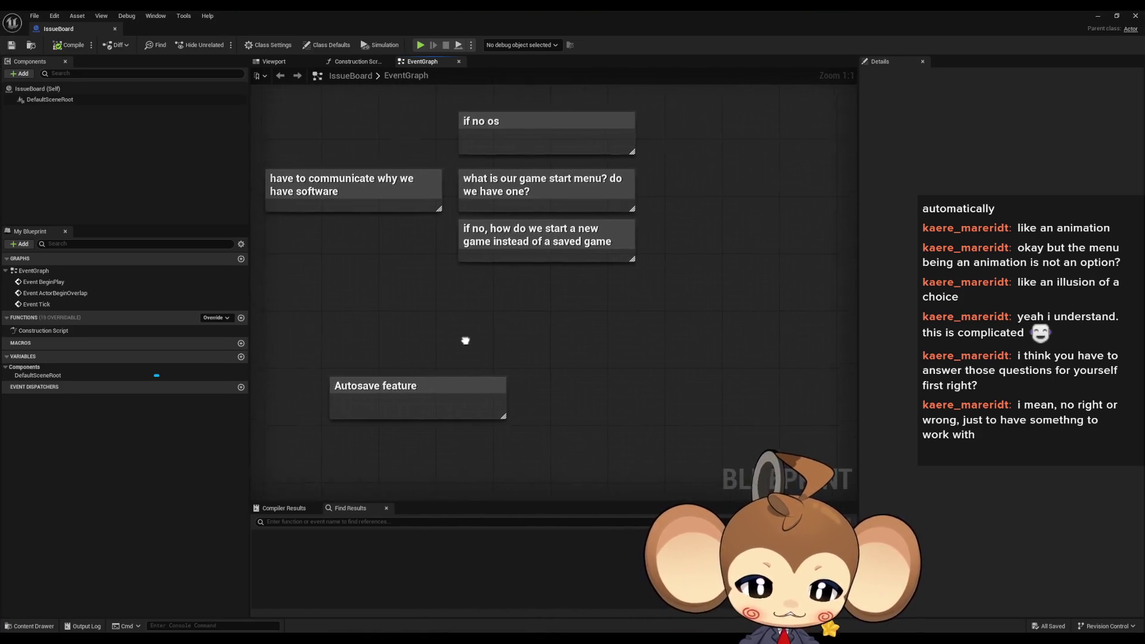
scroll(514, 416, down, 2)
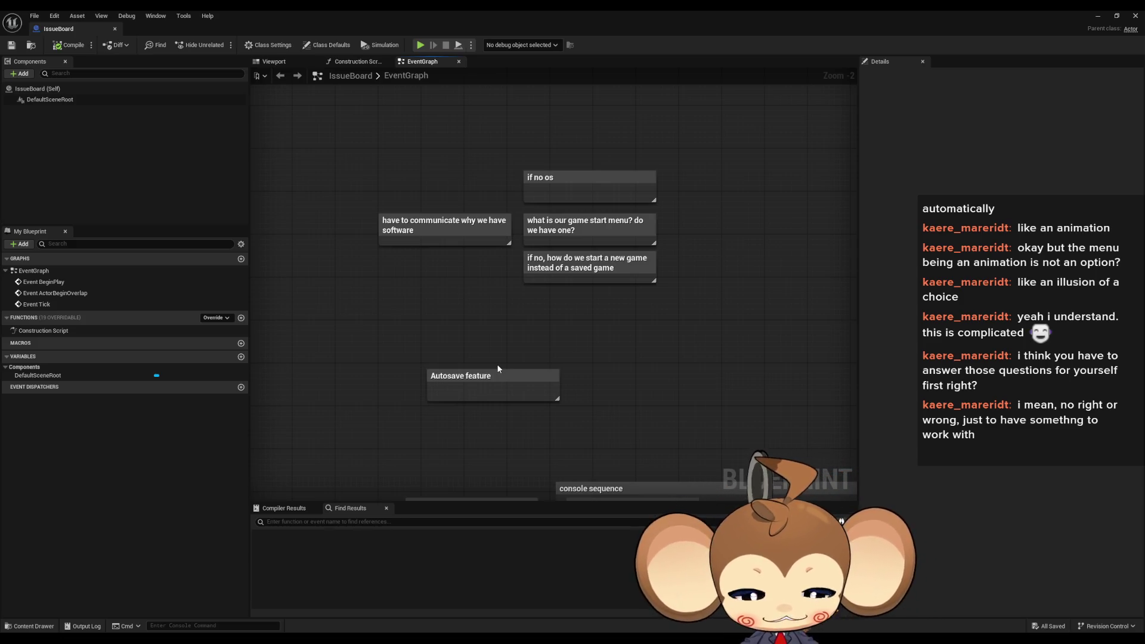
Pan across the note board, briefly selecting groups of comment notes to inspect them
drag(692, 334, 672, 365)
mouse_move(406, 204)
mouse_down()
mouse_move(450, 154)
mouse_move(500, 163)
mouse_move(455, 222)
mouse_move(521, 171)
mouse_move(695, 230)
mouse_up()
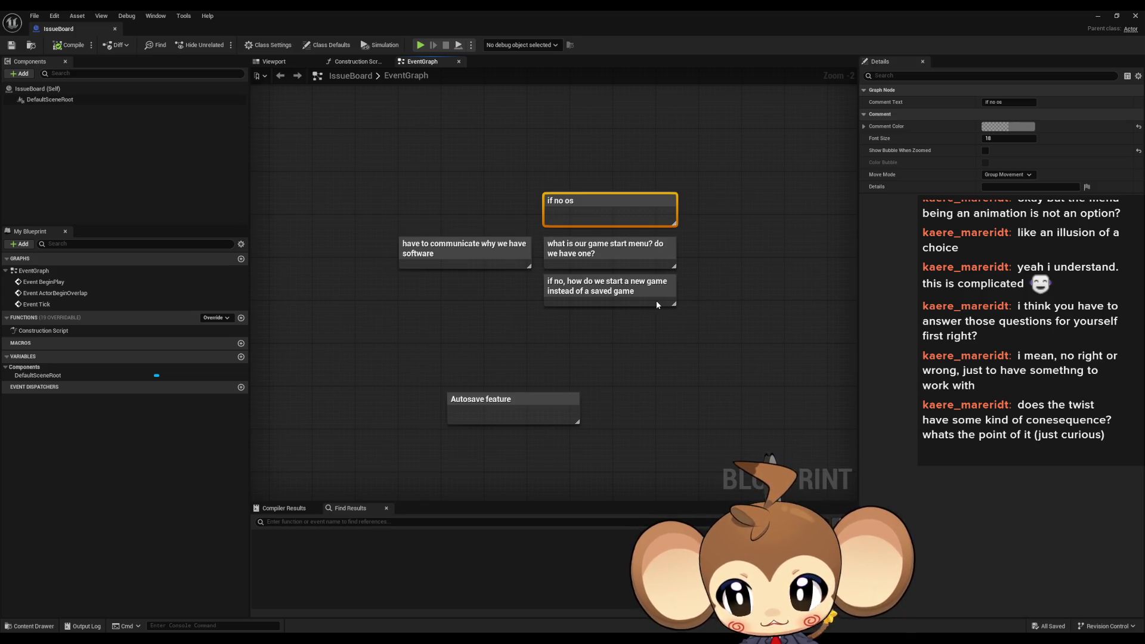
click(571, 348)
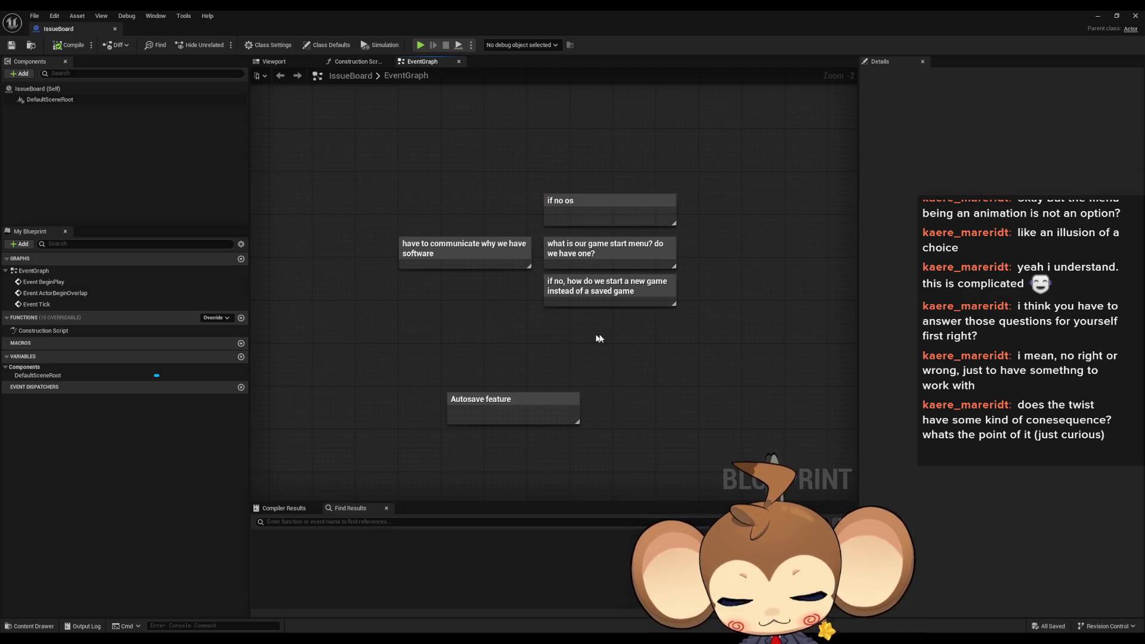
mouse_move(571, 348)
mouse_down()
mouse_move(432, 351)
mouse_move(609, 329)
mouse_up()
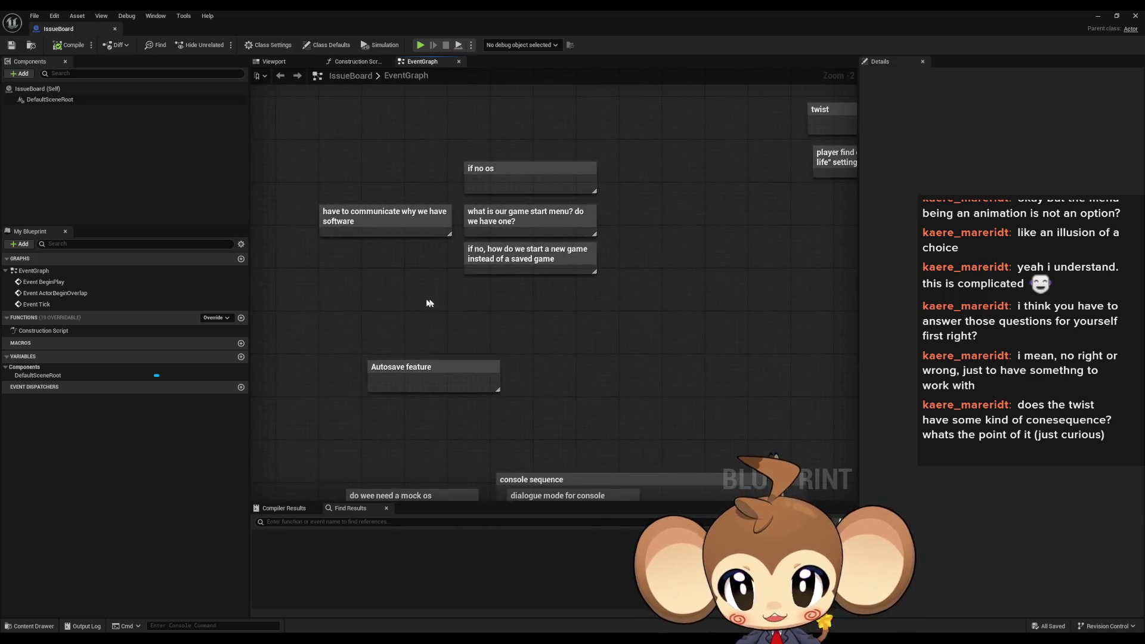
mouse_move(430, 302)
mouse_down()
mouse_move(483, 308)
mouse_move(530, 348)
mouse_up()
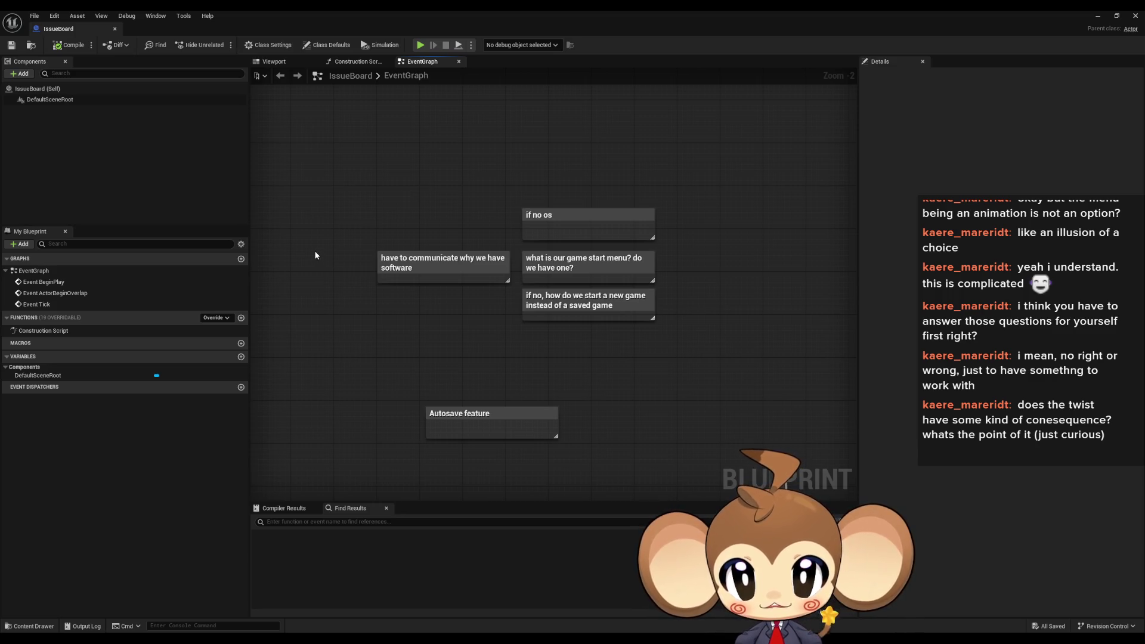
drag(311, 243, 681, 325)
click(711, 329)
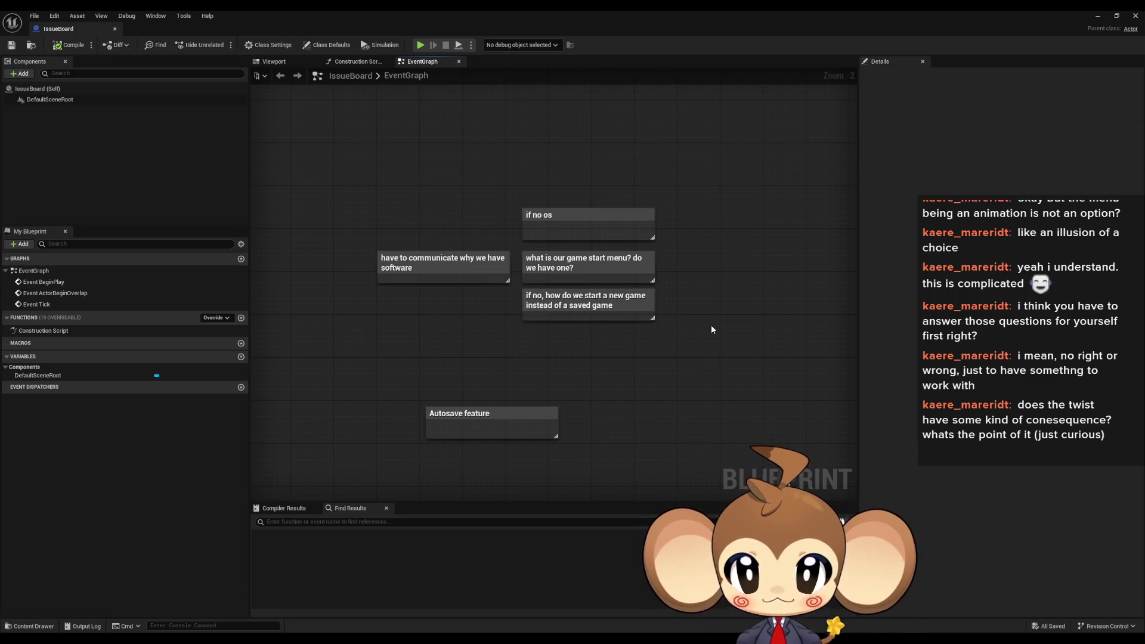
mouse_move(474, 163)
mouse_down()
mouse_move(537, 215)
mouse_move(555, 271)
mouse_up()
click(714, 298)
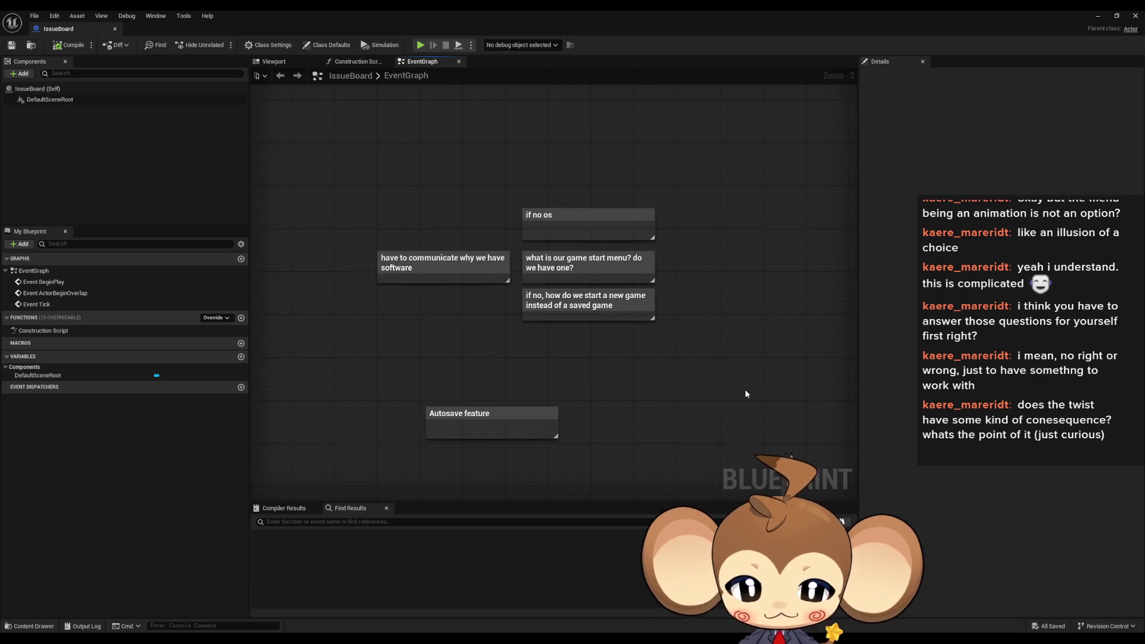
mouse_move(716, 343)
mouse_down()
mouse_move(690, 312)
mouse_move(675, 320)
mouse_up()
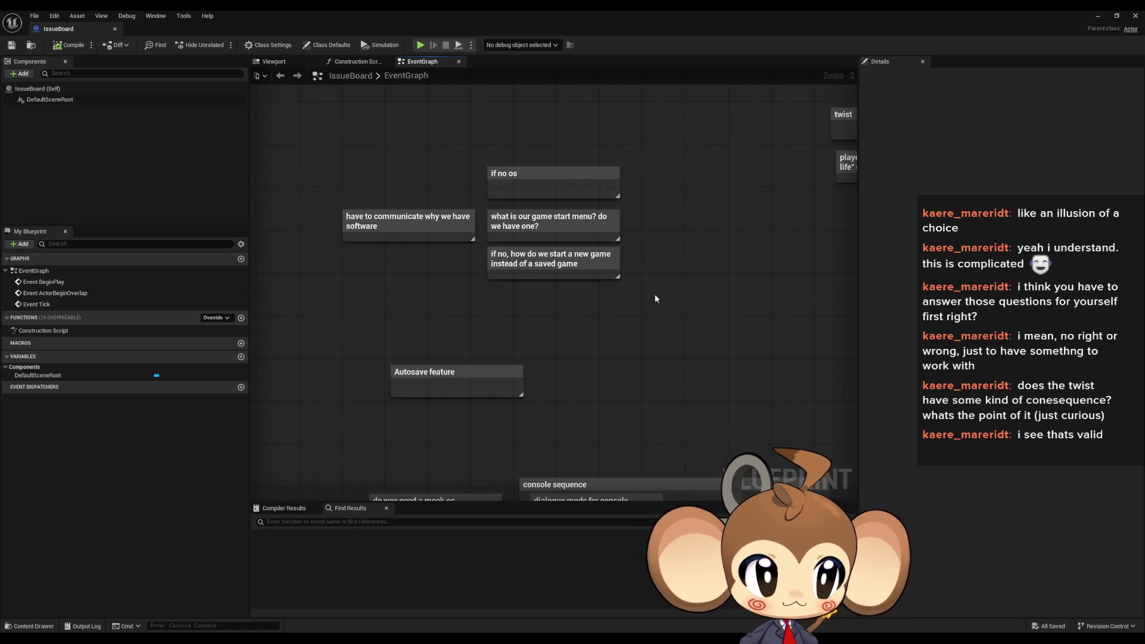
Align the 'player find out…' explanation note directly under the 'twist' comment
mouse_move(611, 262)
mouse_down()
mouse_move(635, 349)
mouse_move(644, 341)
mouse_up()
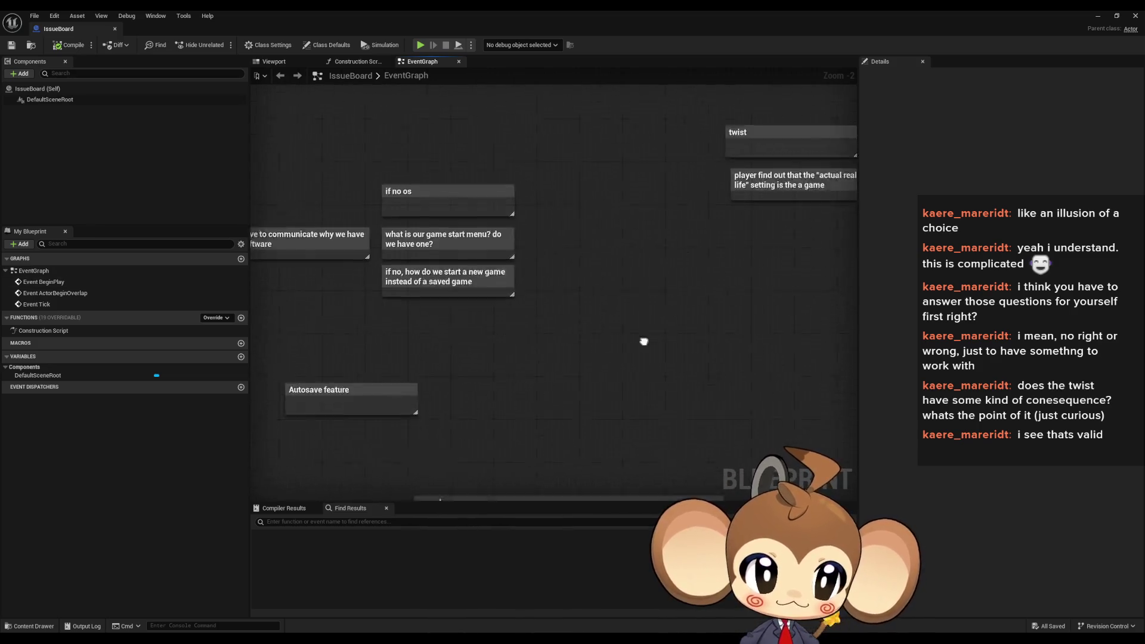
scroll(599, 330, down, 1)
scroll(685, 320, up, 2)
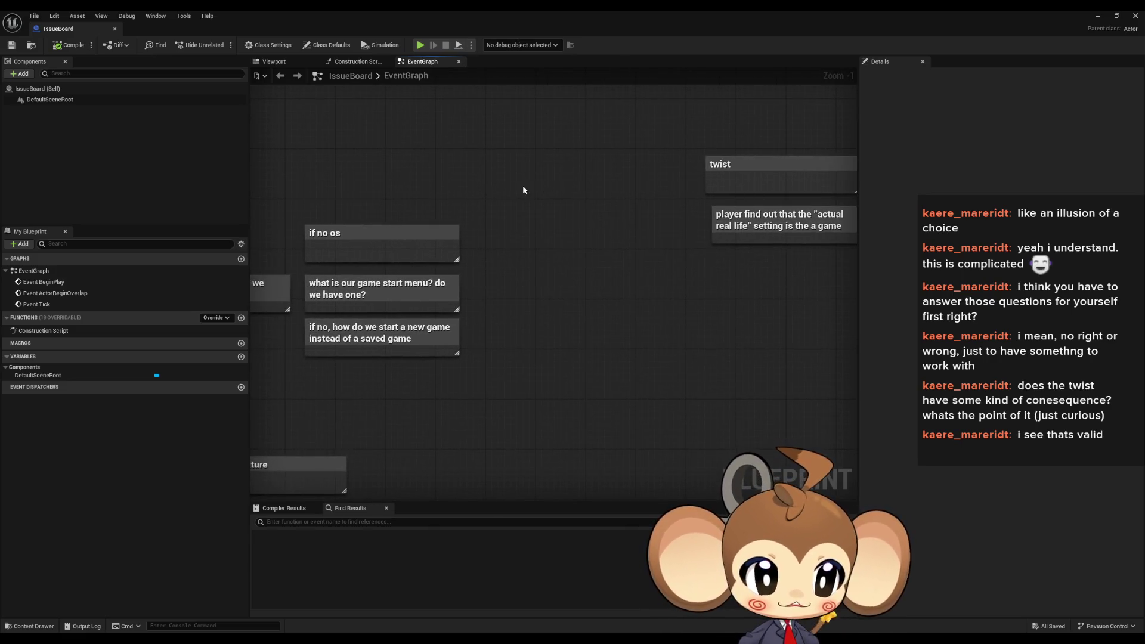
drag(523, 189, 662, 212)
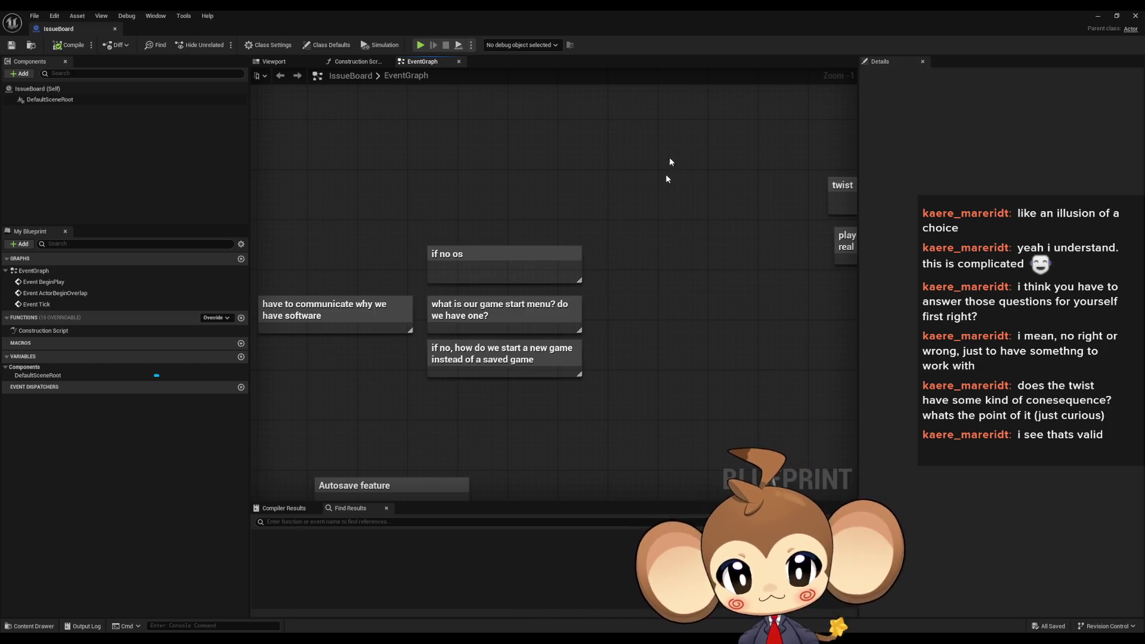
mouse_move(750, 299)
mouse_down()
mouse_move(833, 281)
mouse_move(591, 323)
mouse_up()
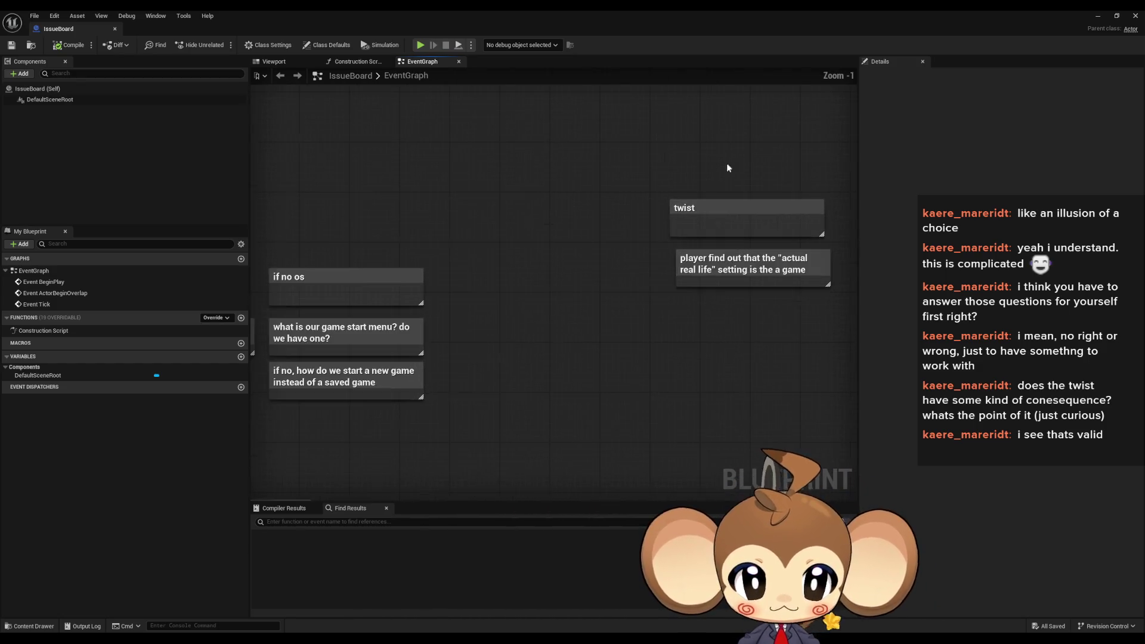
drag(698, 263, 691, 257)
click(627, 346)
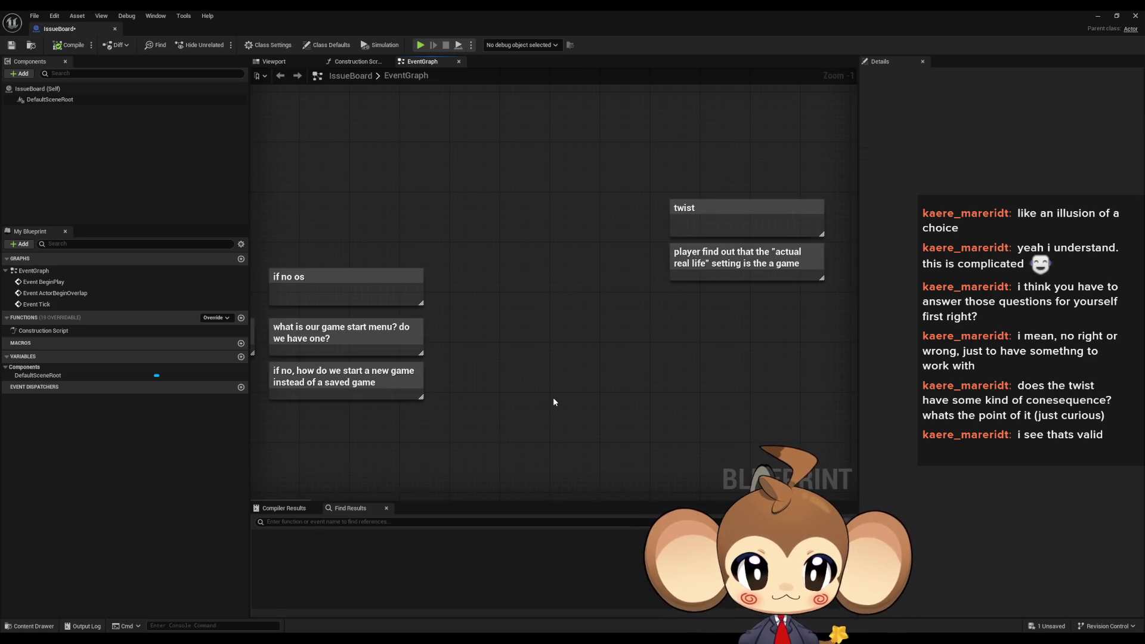
Move the Autosave feature comment up and to the left
mouse_move(553, 401)
mouse_down()
mouse_move(768, 330)
mouse_move(691, 389)
mouse_move(664, 338)
mouse_up()
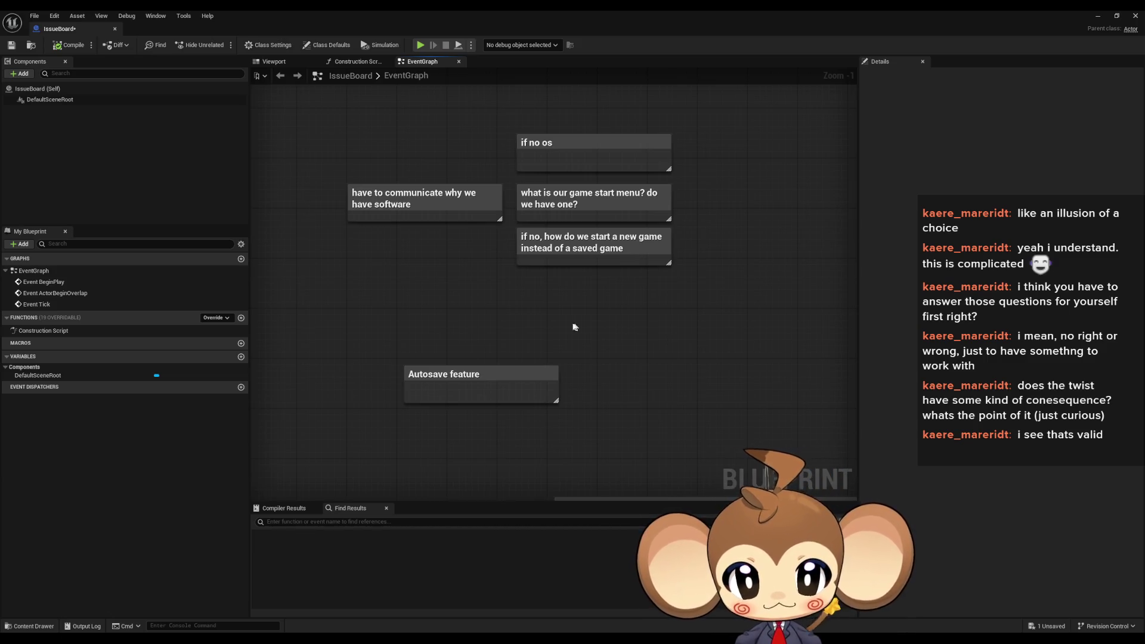
drag(443, 328, 596, 410)
mouse_move(483, 433)
mouse_down()
mouse_move(529, 380)
mouse_move(560, 395)
mouse_up()
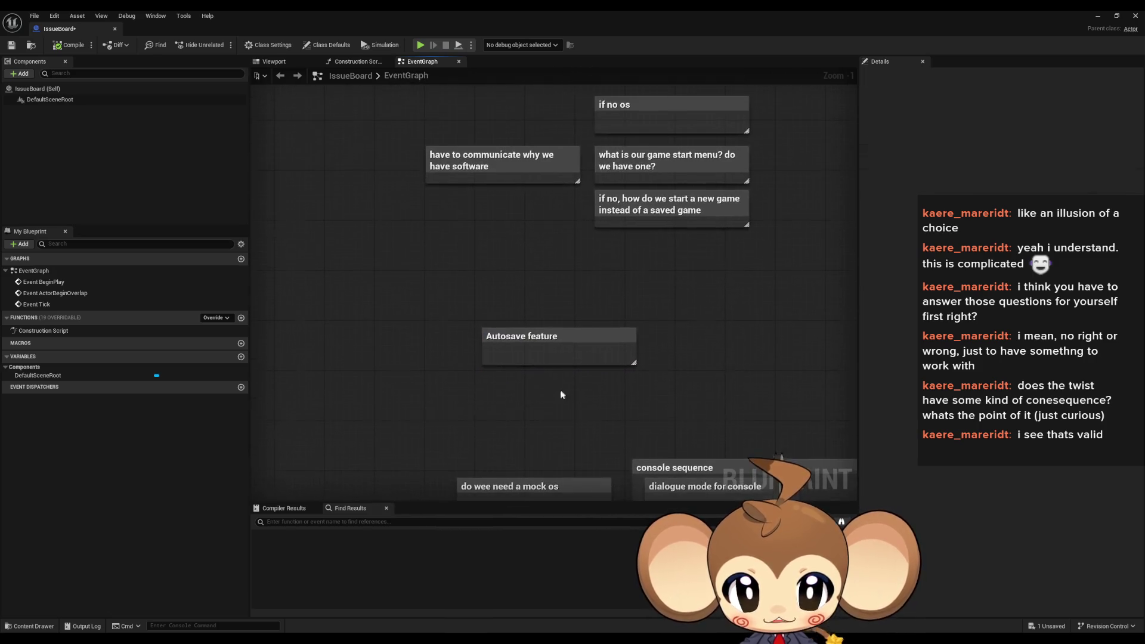
mouse_move(541, 337)
mouse_down()
mouse_move(478, 295)
mouse_move(473, 306)
mouse_up()
drag(485, 346, 528, 334)
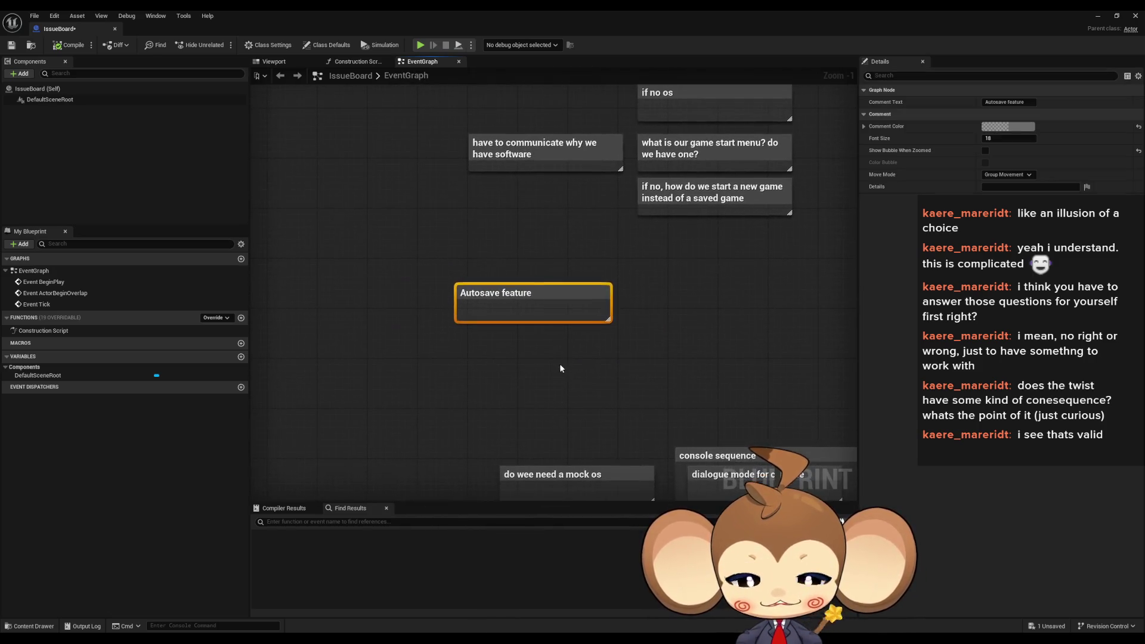
drag(501, 287, 317, 288)
drag(511, 349, 648, 355)
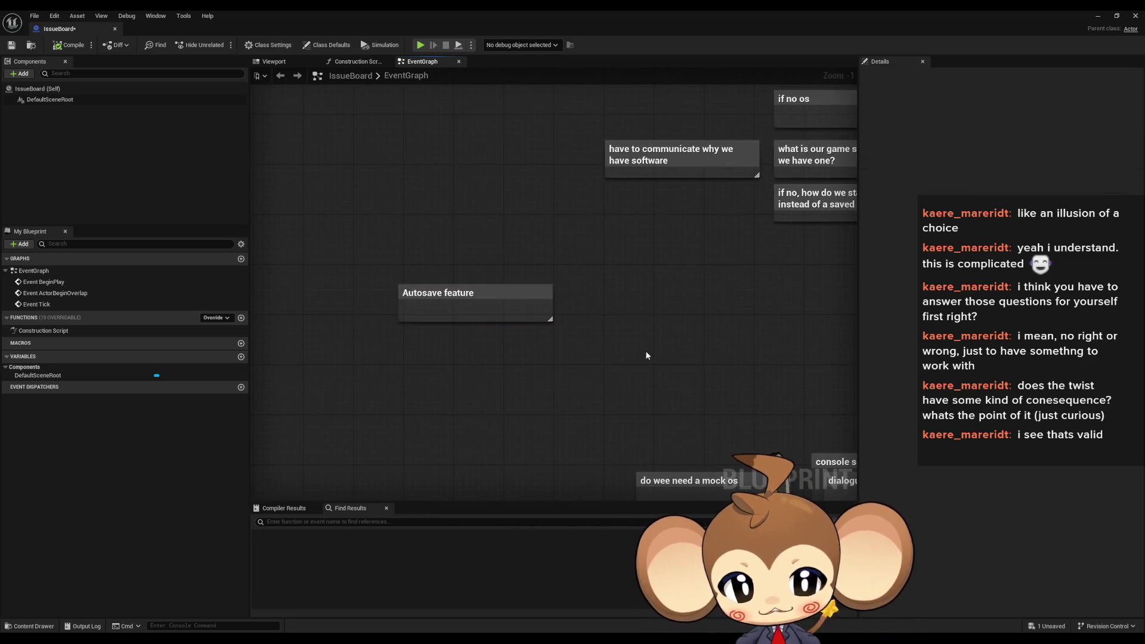
drag(470, 288, 450, 299)
Nudge the Autosave feature comment slightly and edit its title
click(599, 287)
scroll(598, 320, down, 4)
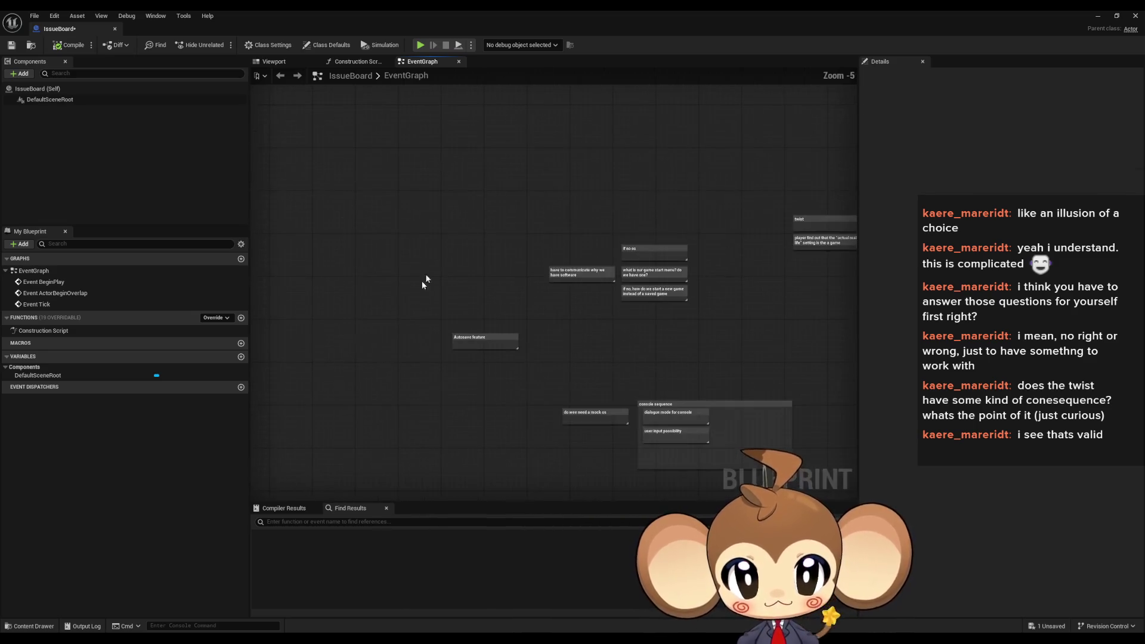
scroll(546, 402, up, 5)
drag(546, 402, 620, 379)
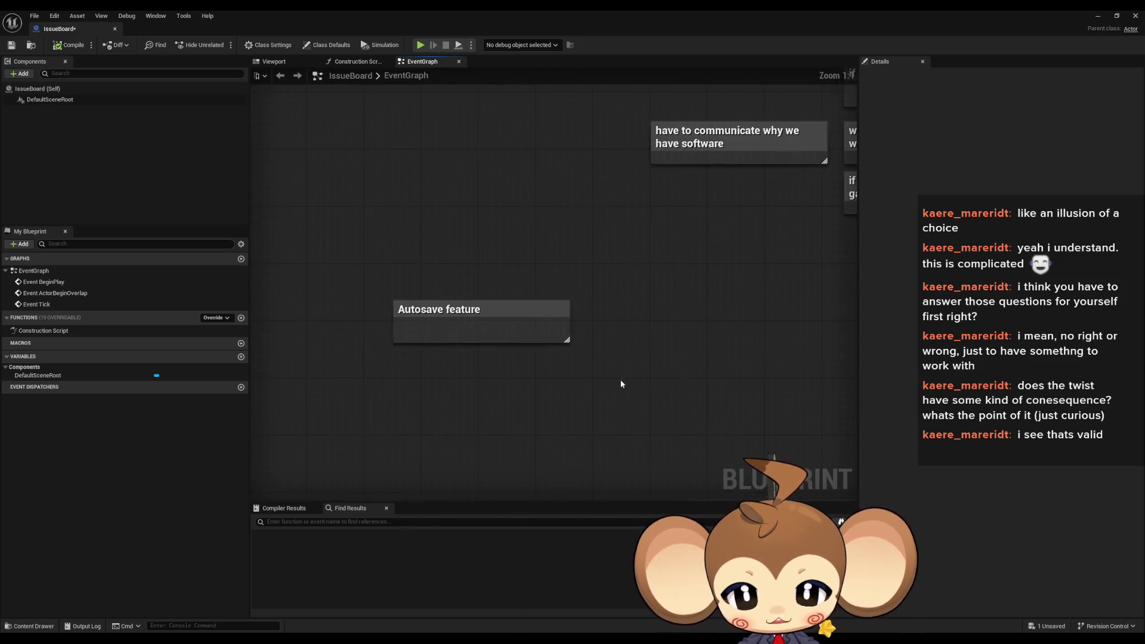
drag(394, 259, 514, 353)
drag(491, 311, 469, 303)
double_click(469, 303)
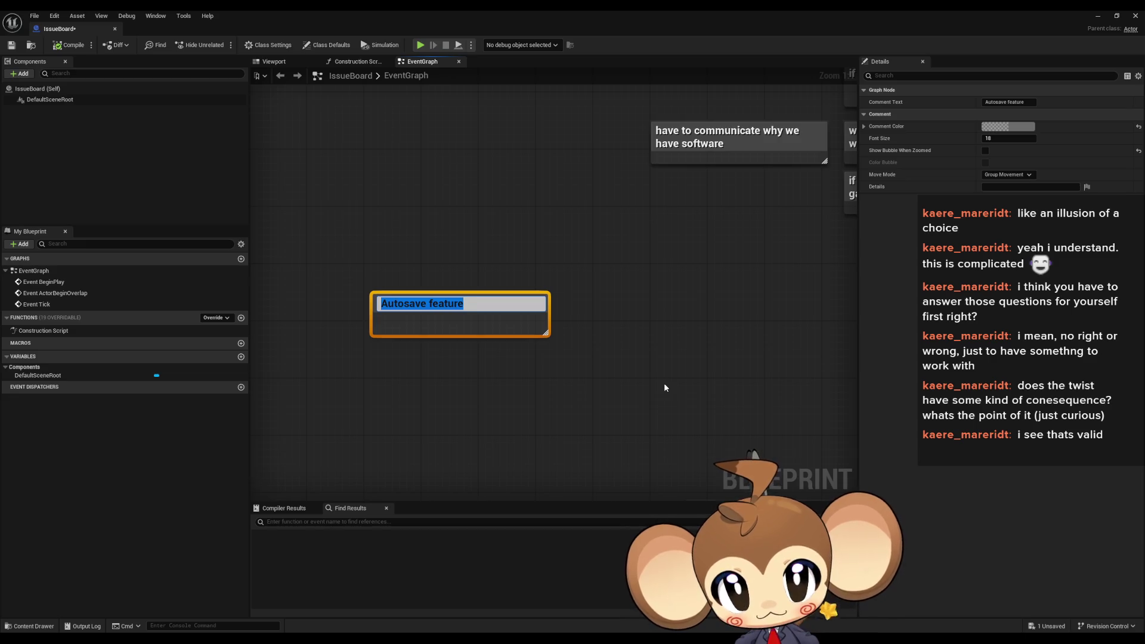
click(654, 398)
Raise the Autosave feature note and shift it slightly left, nearer the software note
click(448, 288)
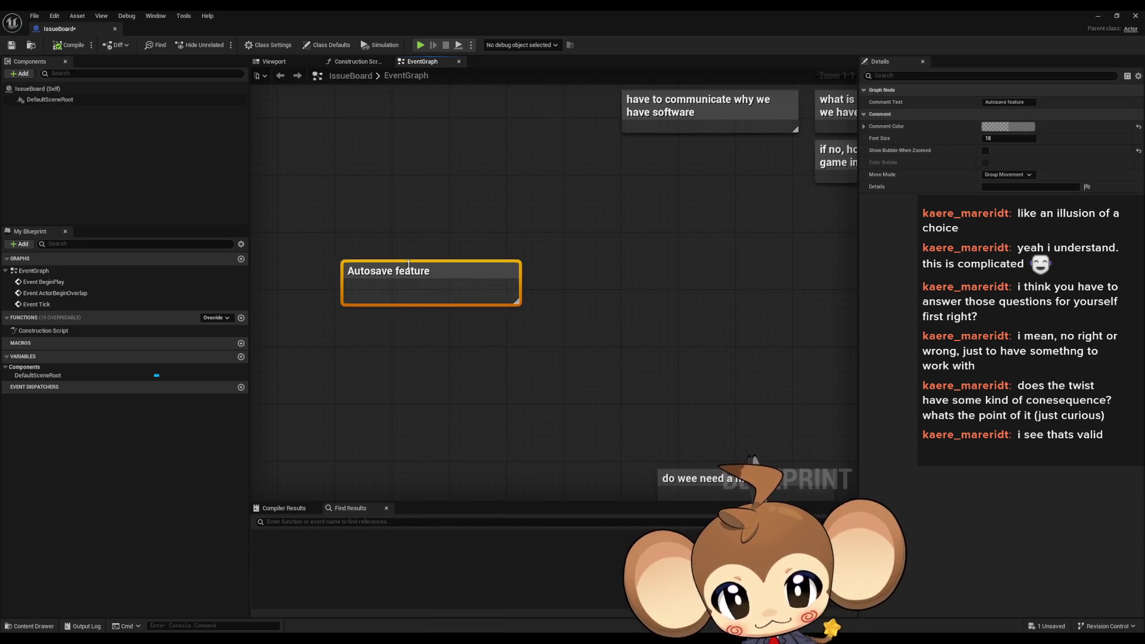
drag(403, 268, 439, 197)
click(406, 290)
drag(500, 270, 464, 268)
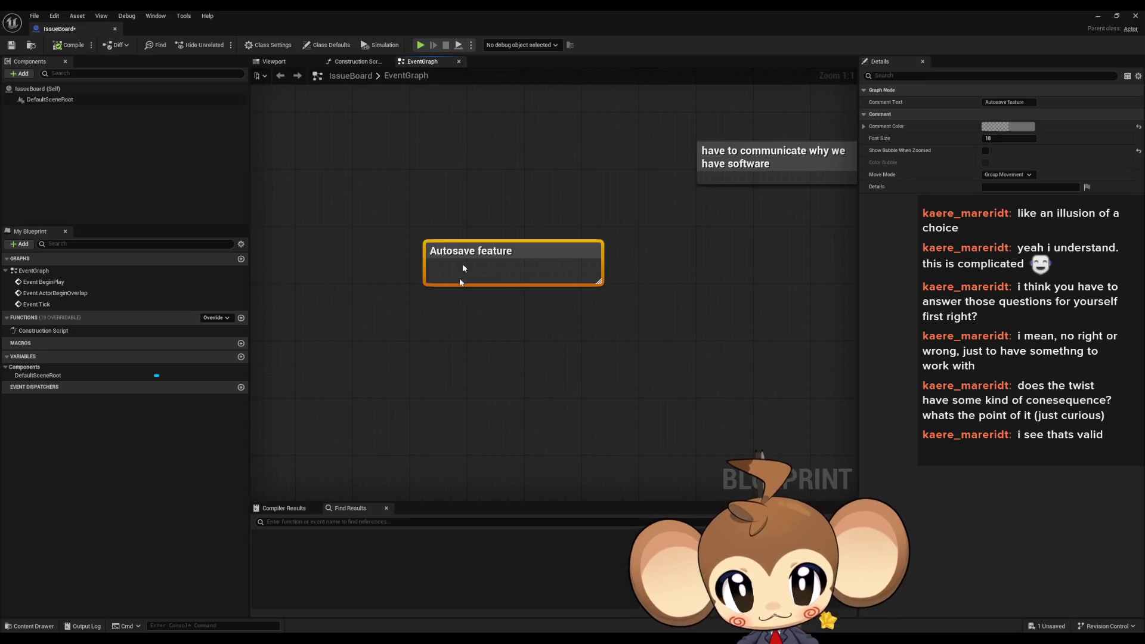
click(449, 360)
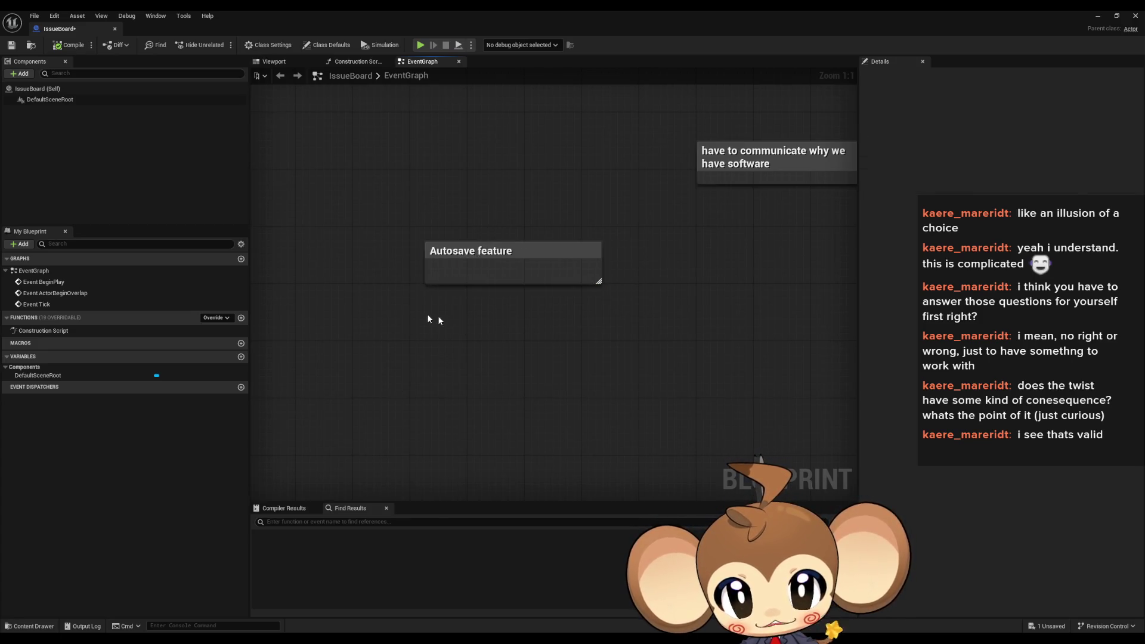
Create a comment titled 'manually save' using the C shortcut
text(c)
text(manu)
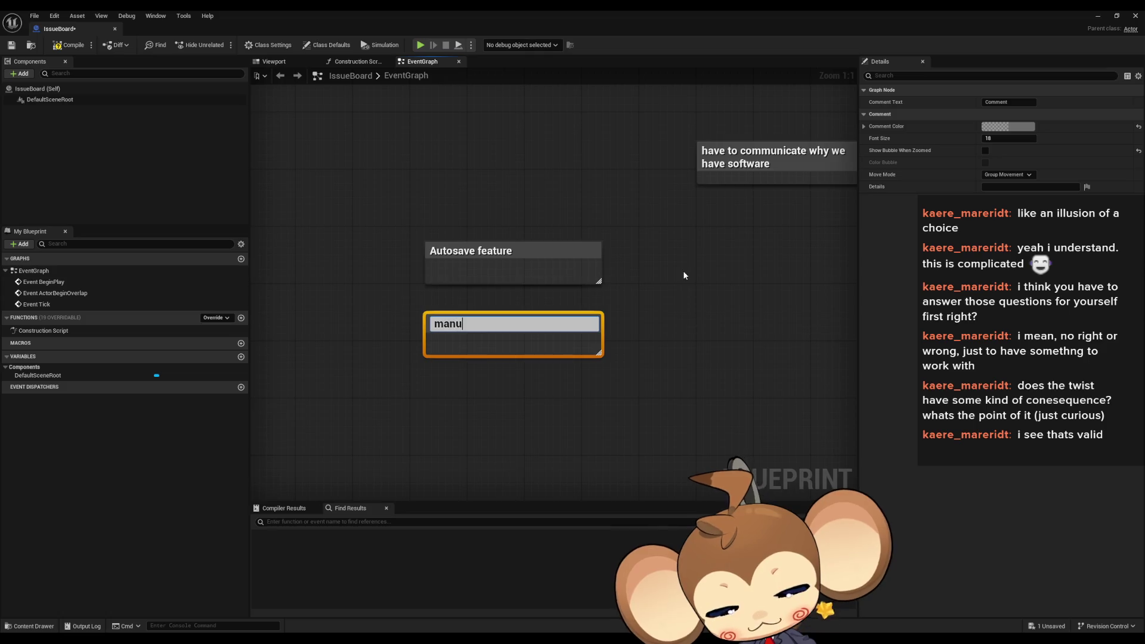
text(ally s)
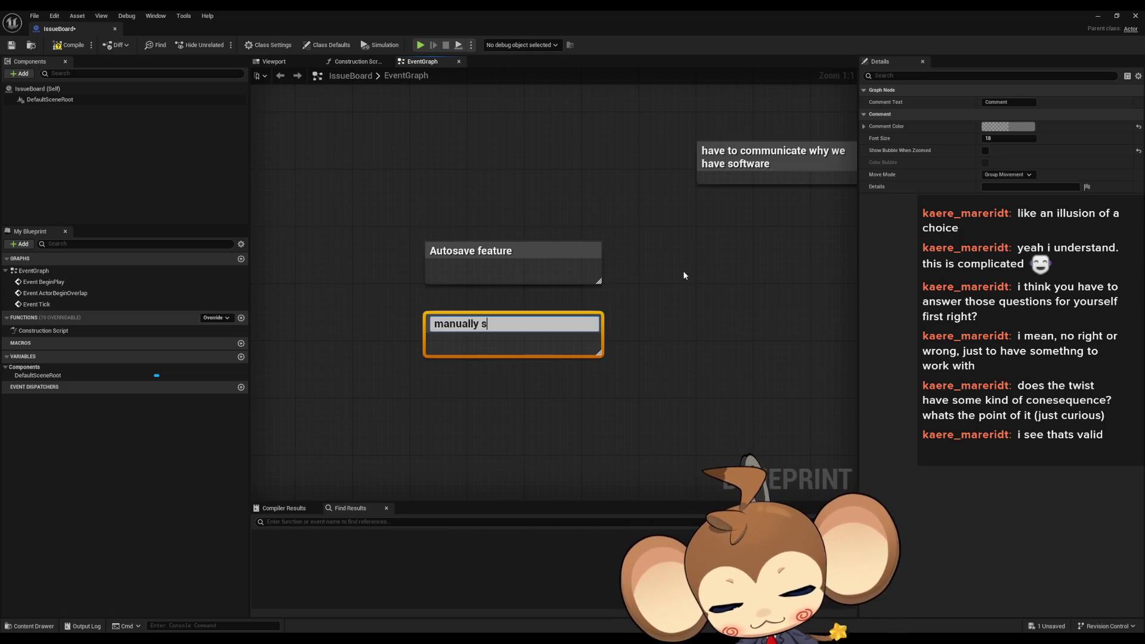
text(ave)
key(Return)
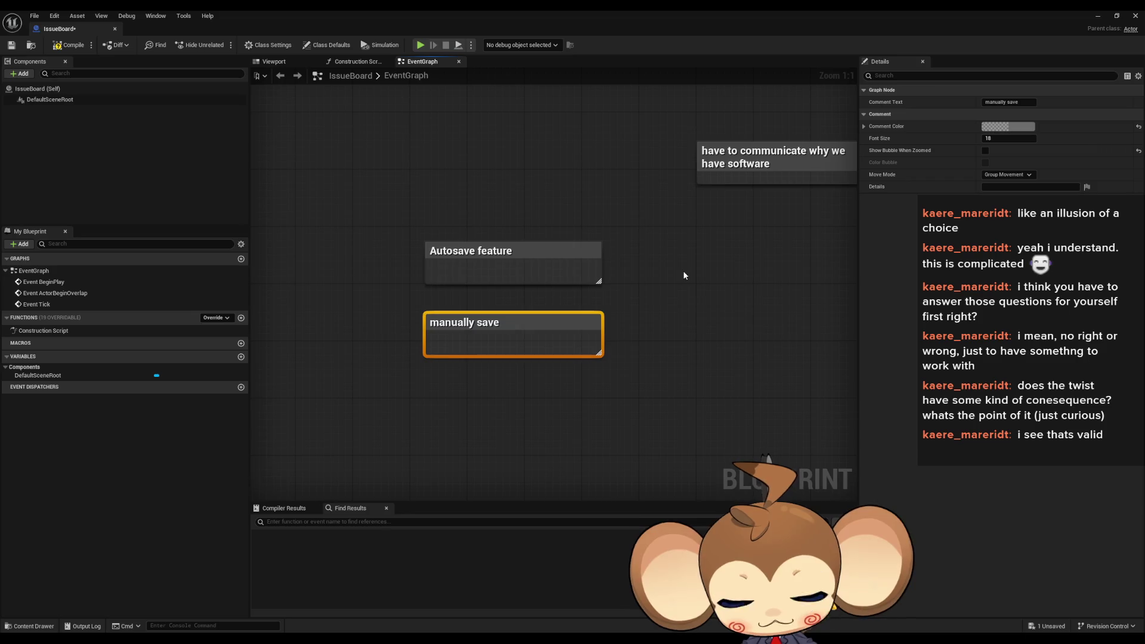
click(689, 328)
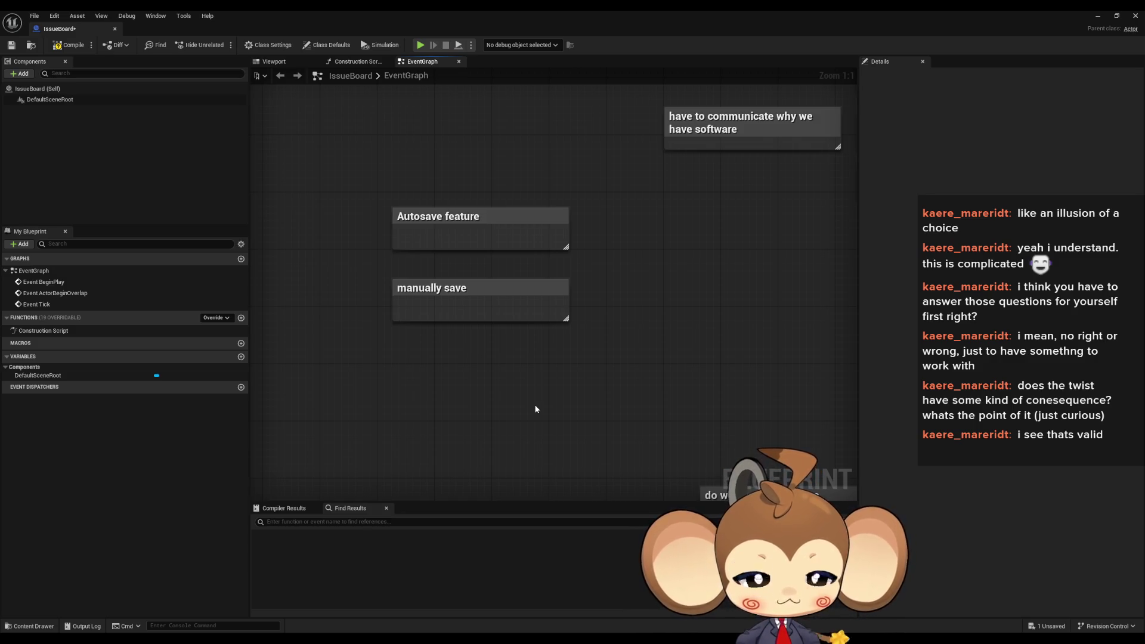
click(449, 221)
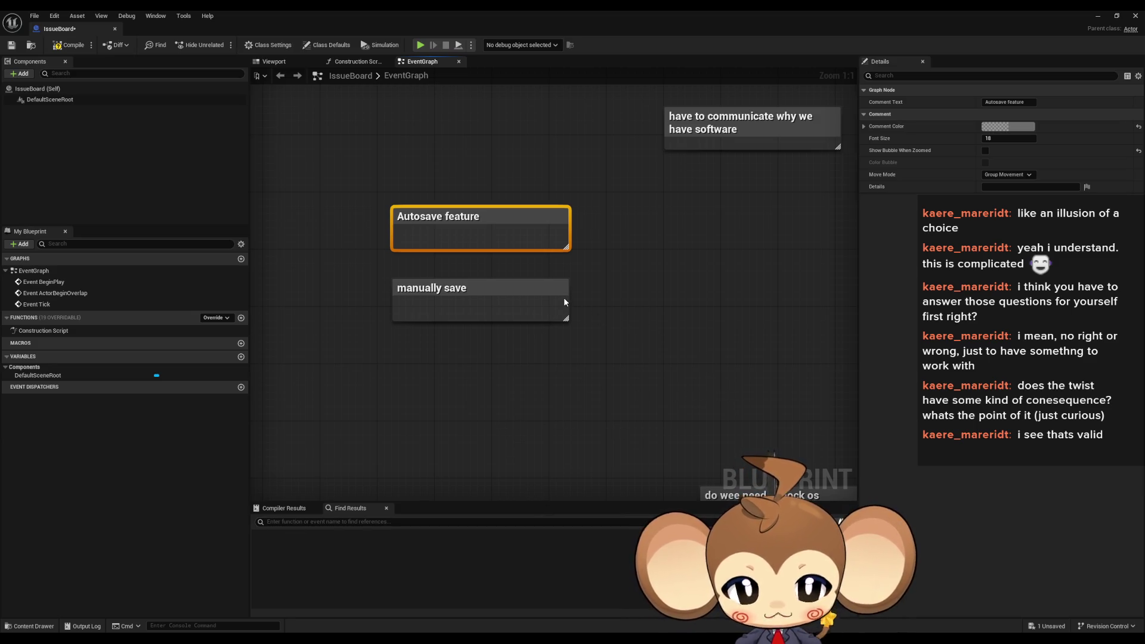
click(562, 373)
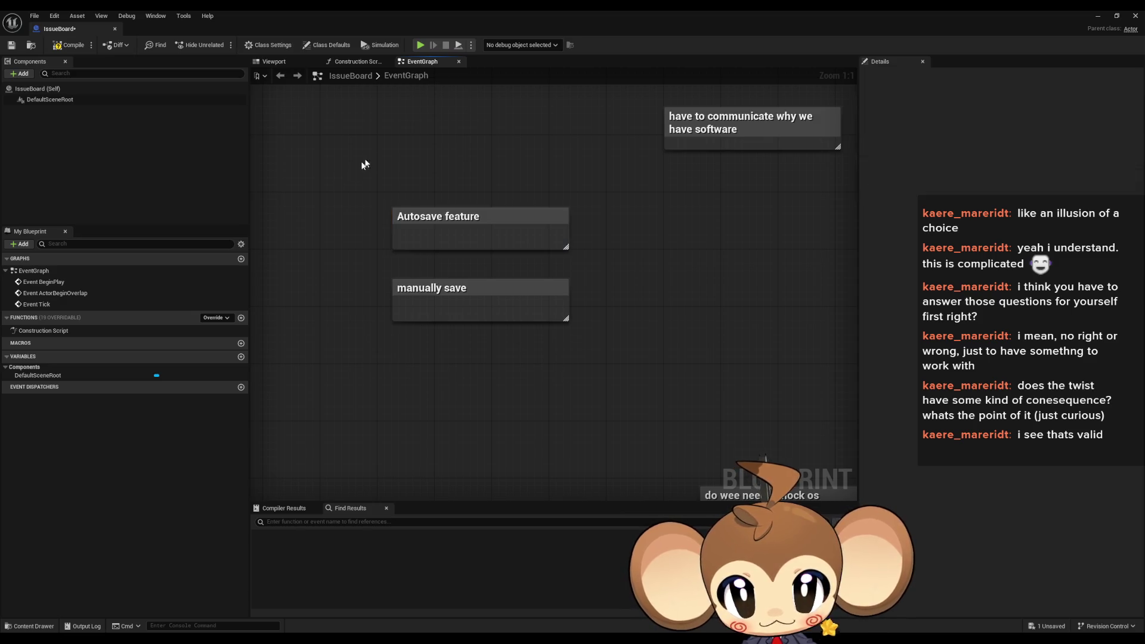
Drag the 'manually save' note up directly beneath 'Autosave feature'
drag(366, 163, 573, 254)
drag(358, 253, 624, 328)
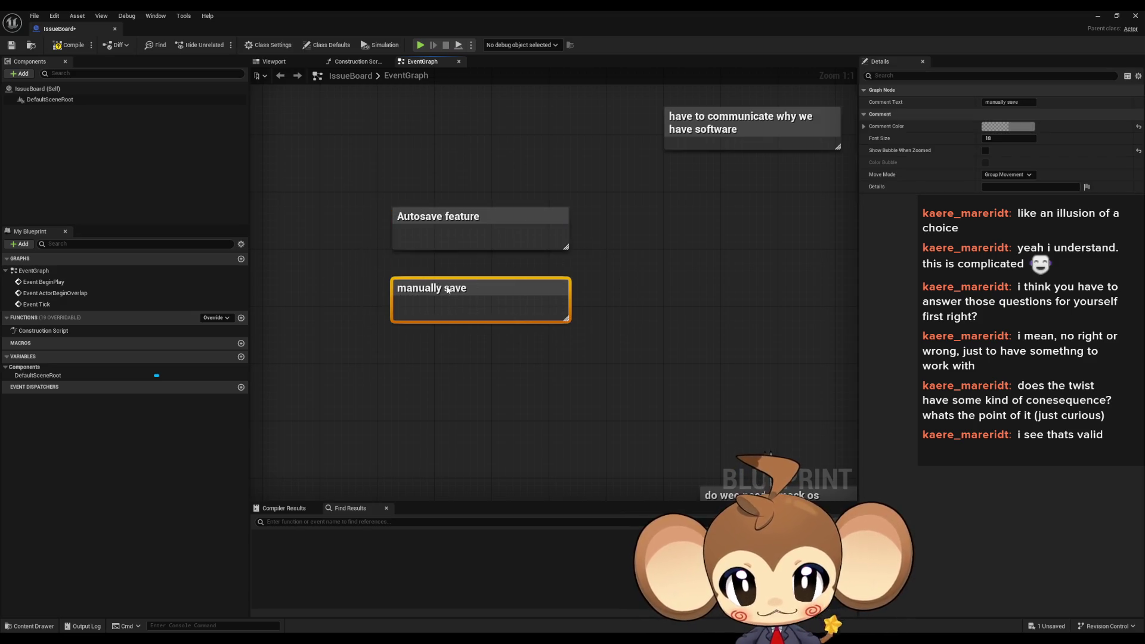
drag(477, 298, 477, 277)
click(493, 354)
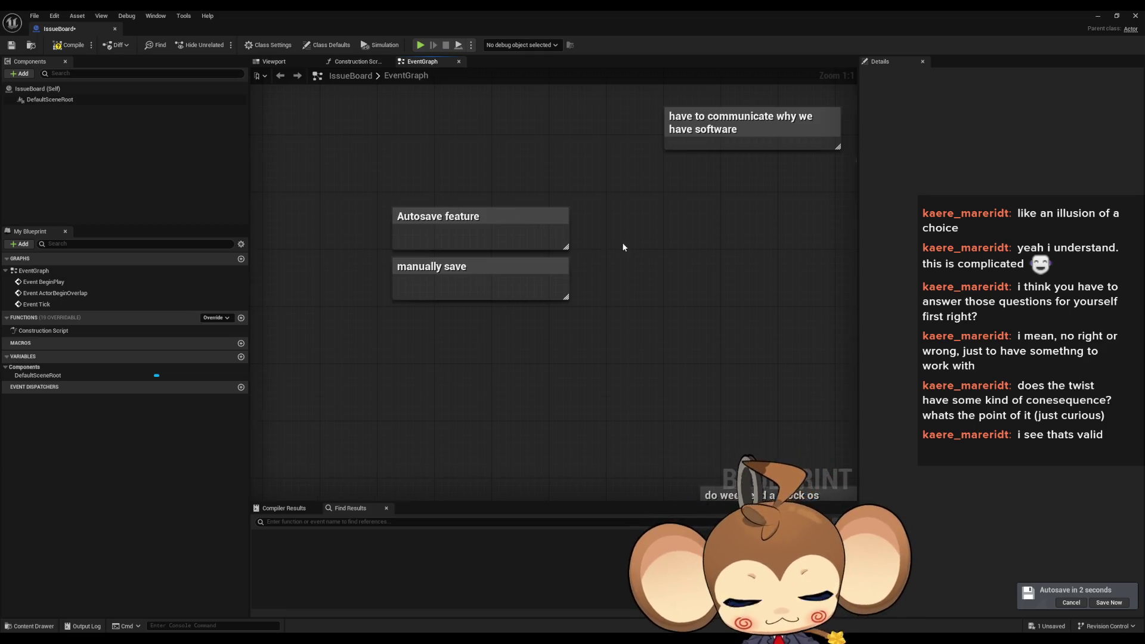
Pan and zoom the board, selecting both save notes to review their placement
mouse_move(622, 244)
mouse_down()
mouse_move(610, 281)
mouse_move(571, 307)
mouse_move(539, 317)
mouse_move(546, 295)
mouse_move(573, 276)
mouse_move(571, 297)
mouse_move(491, 295)
mouse_up()
scroll(573, 276, down, 1)
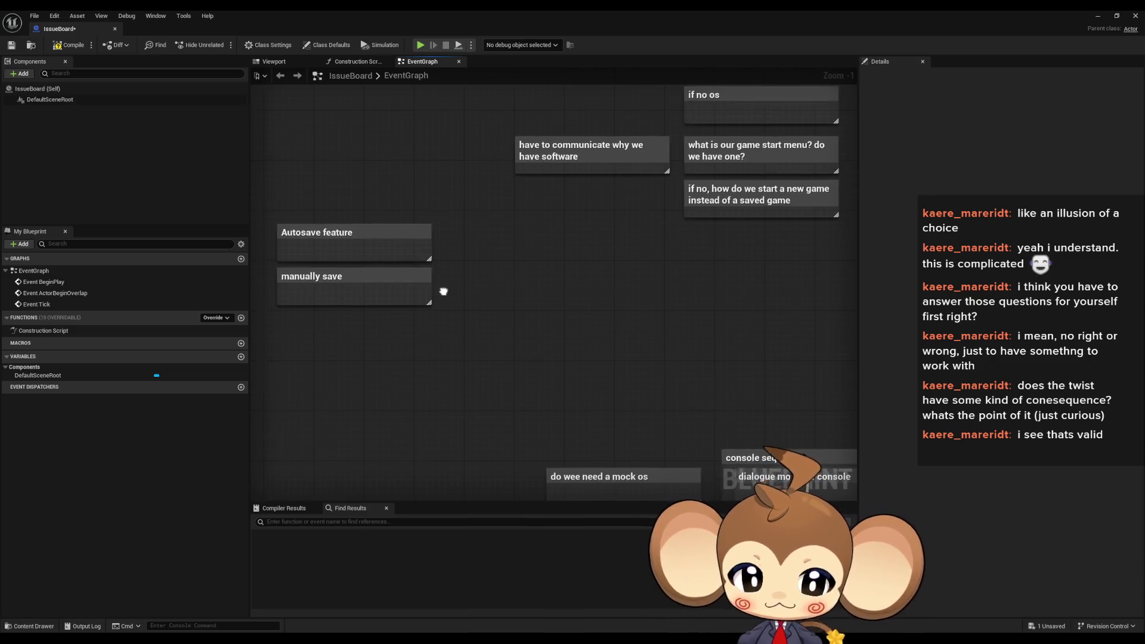
drag(440, 289, 463, 281)
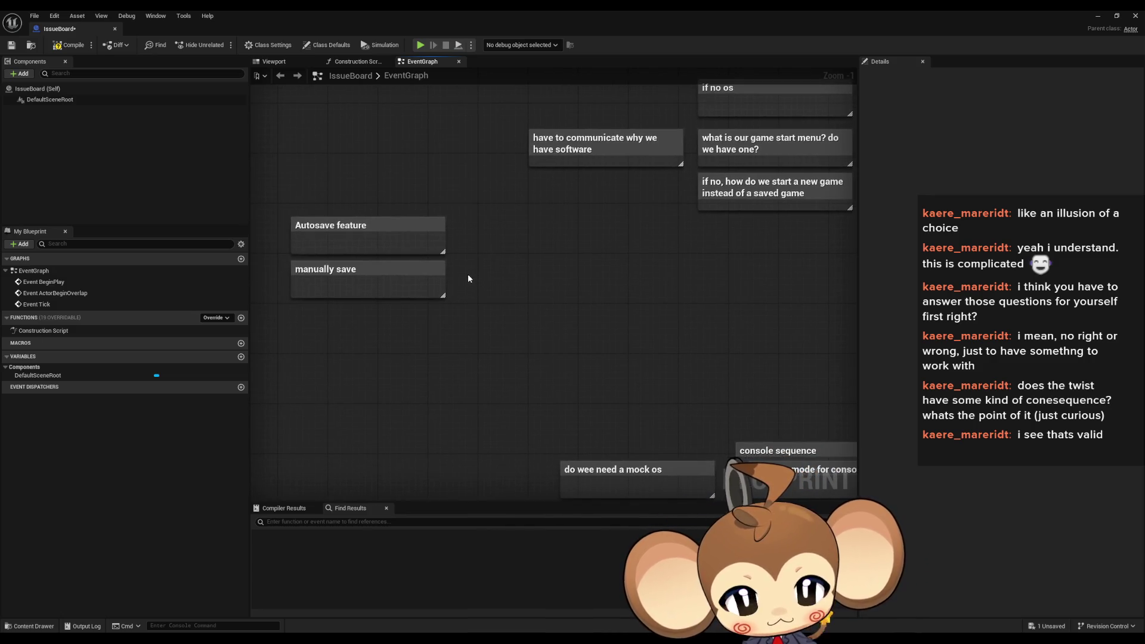
drag(543, 279, 414, 232)
scroll(414, 233, down, 1)
scroll(414, 232, down, 2)
scroll(492, 275, up, 3)
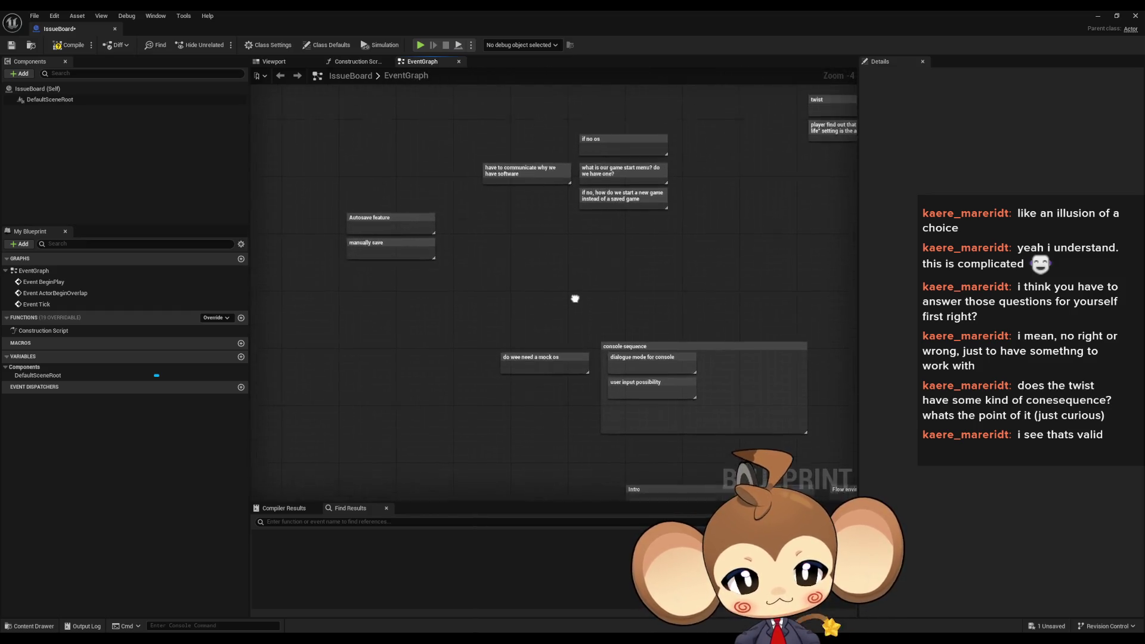
mouse_move(550, 294)
mouse_down()
mouse_move(616, 289)
mouse_move(589, 297)
mouse_move(448, 128)
mouse_move(759, 265)
mouse_move(758, 292)
mouse_up()
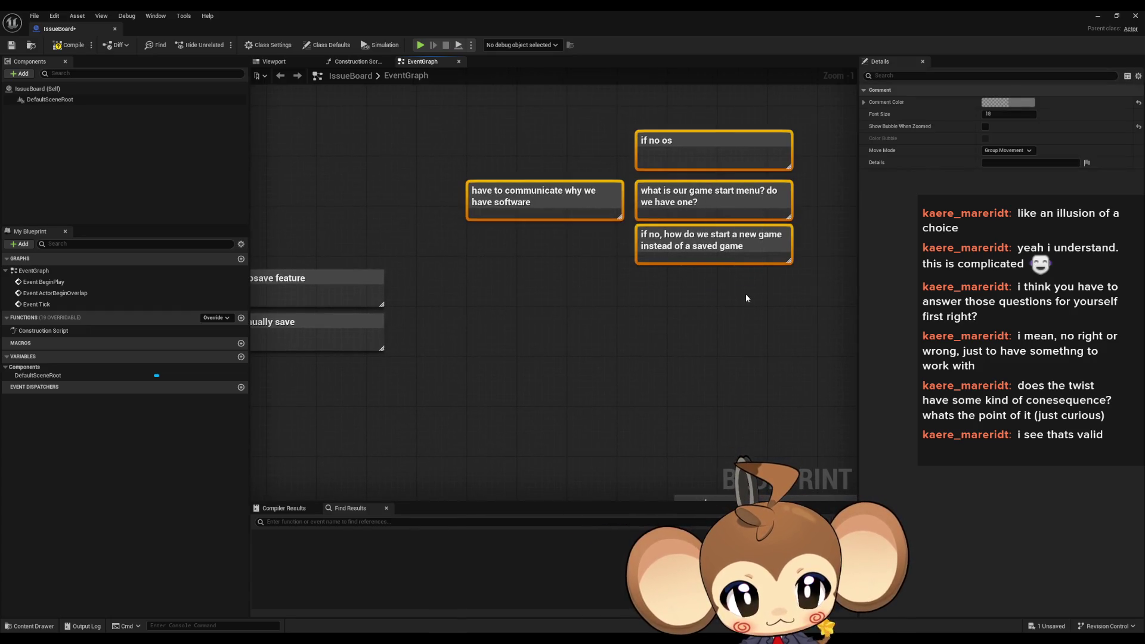
drag(742, 294, 826, 278)
mouse_move(288, 192)
mouse_down()
mouse_move(310, 230)
mouse_move(441, 352)
mouse_up()
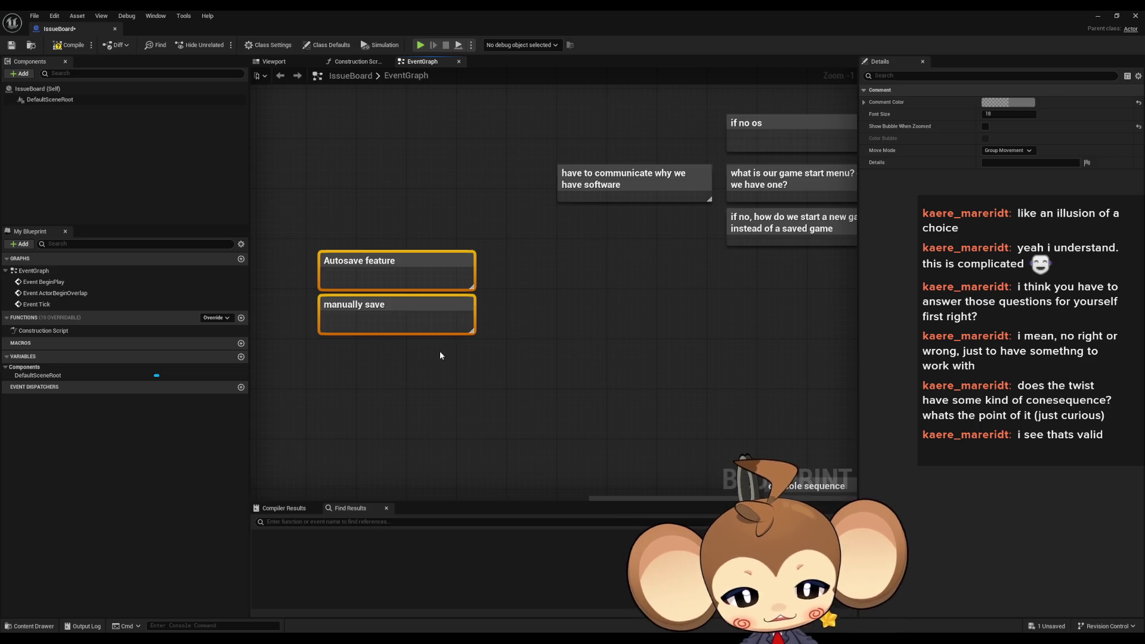
click(440, 355)
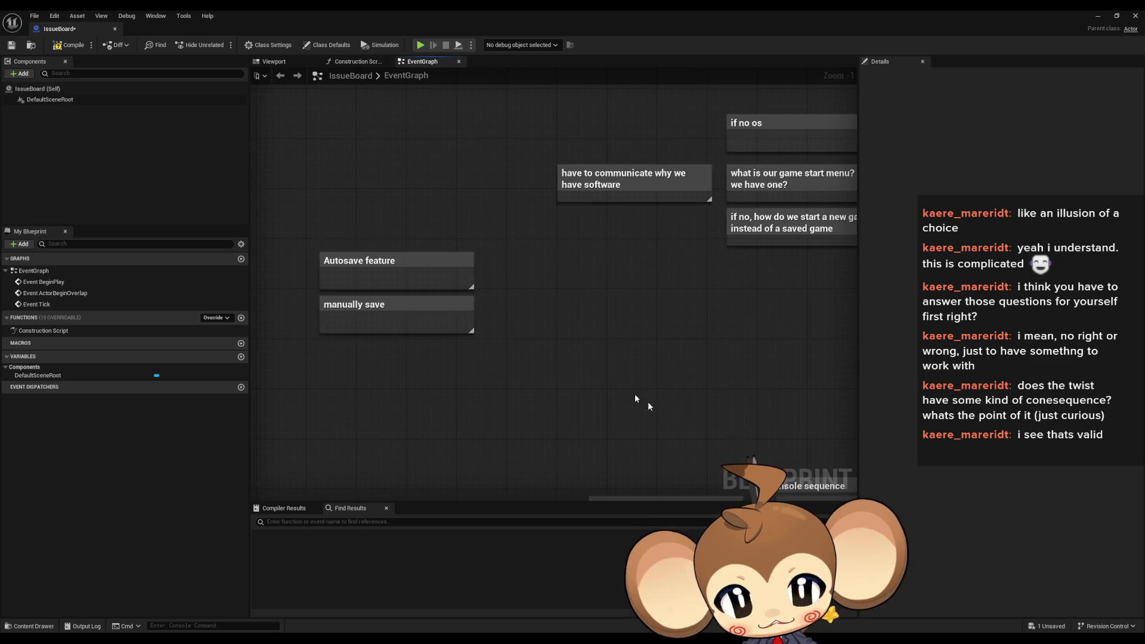
drag(299, 215, 381, 257)
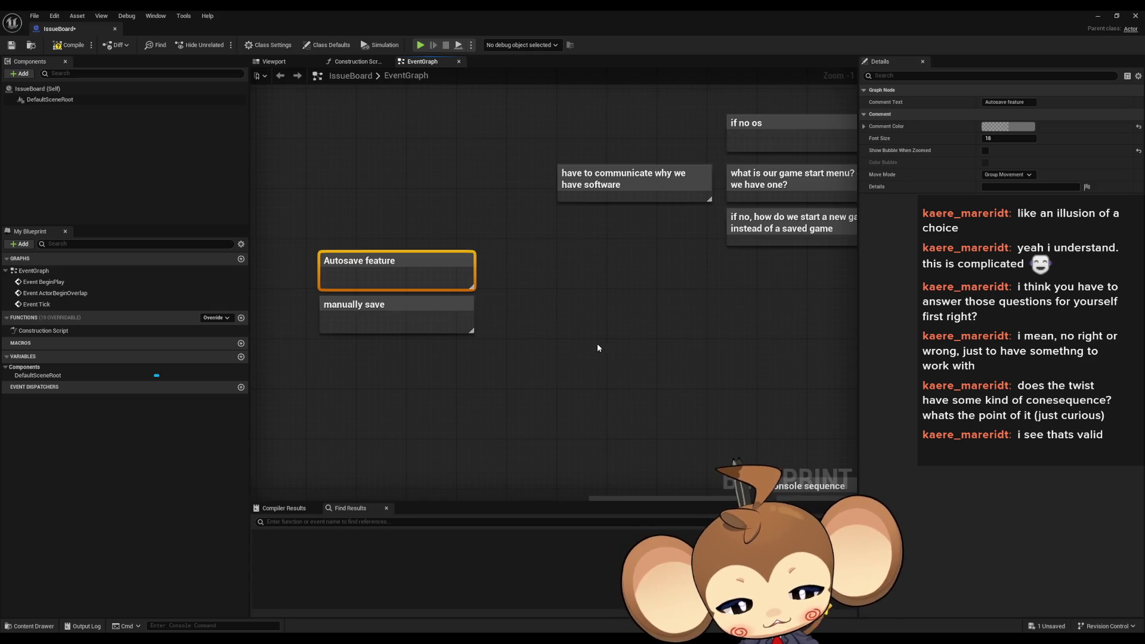
click(599, 344)
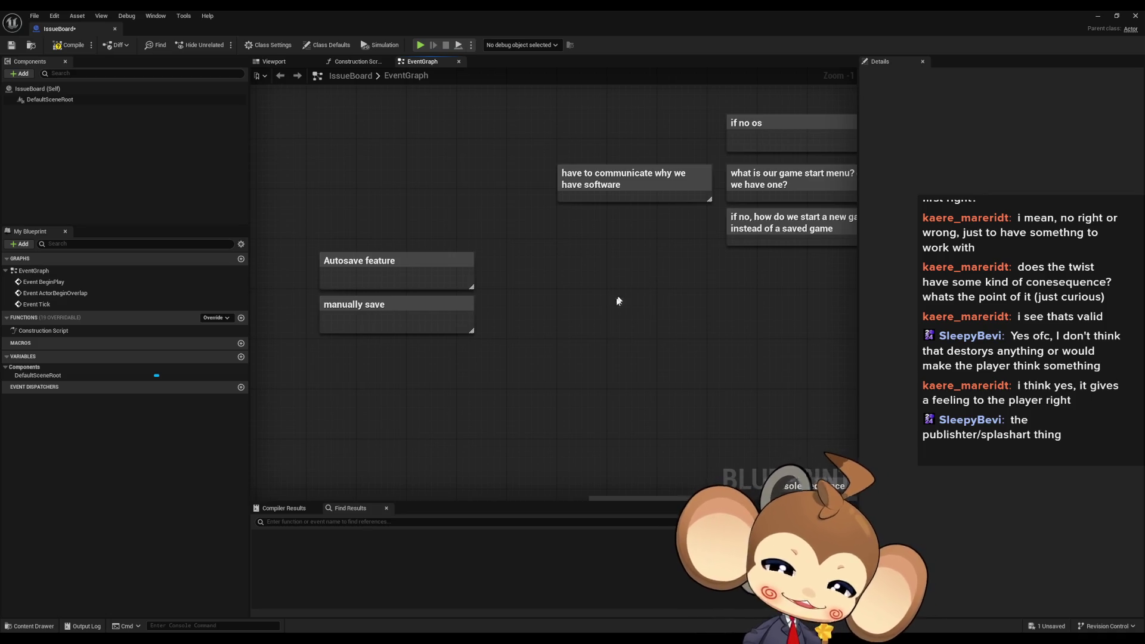
drag(627, 378, 662, 387)
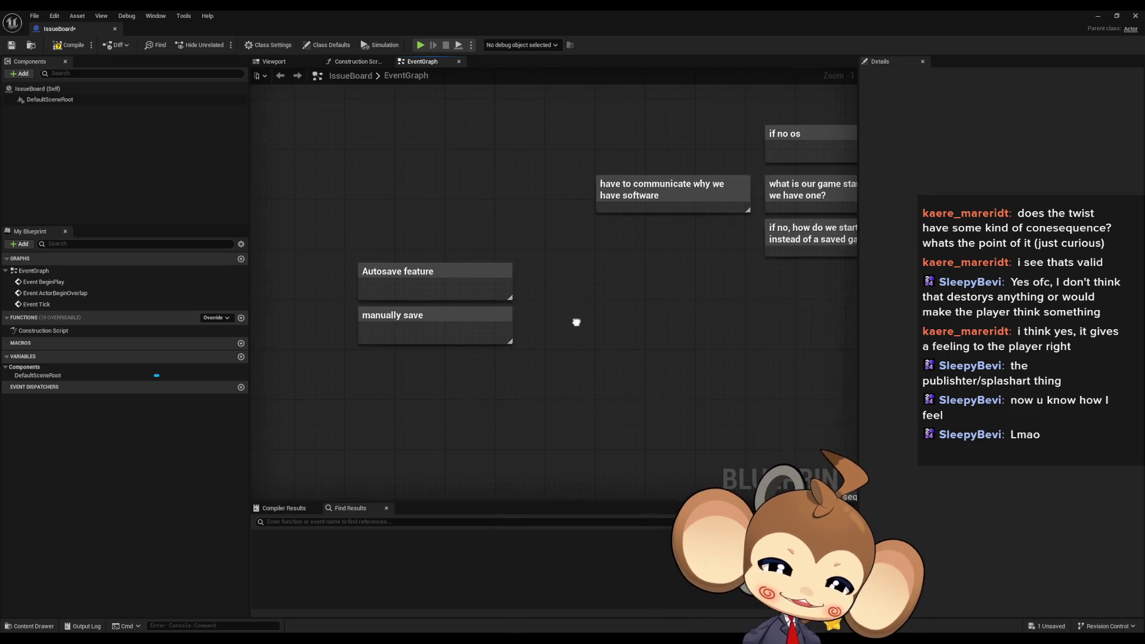
mouse_move(579, 323)
mouse_down()
mouse_move(591, 349)
mouse_move(558, 345)
mouse_move(576, 342)
mouse_up()
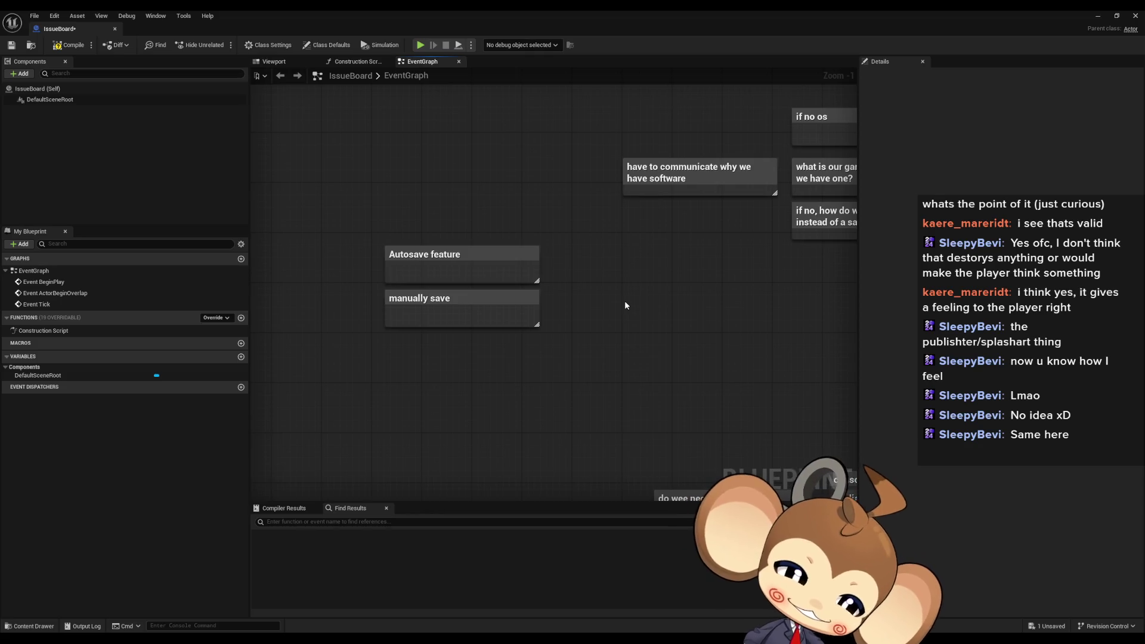
scroll(711, 327, down, 2)
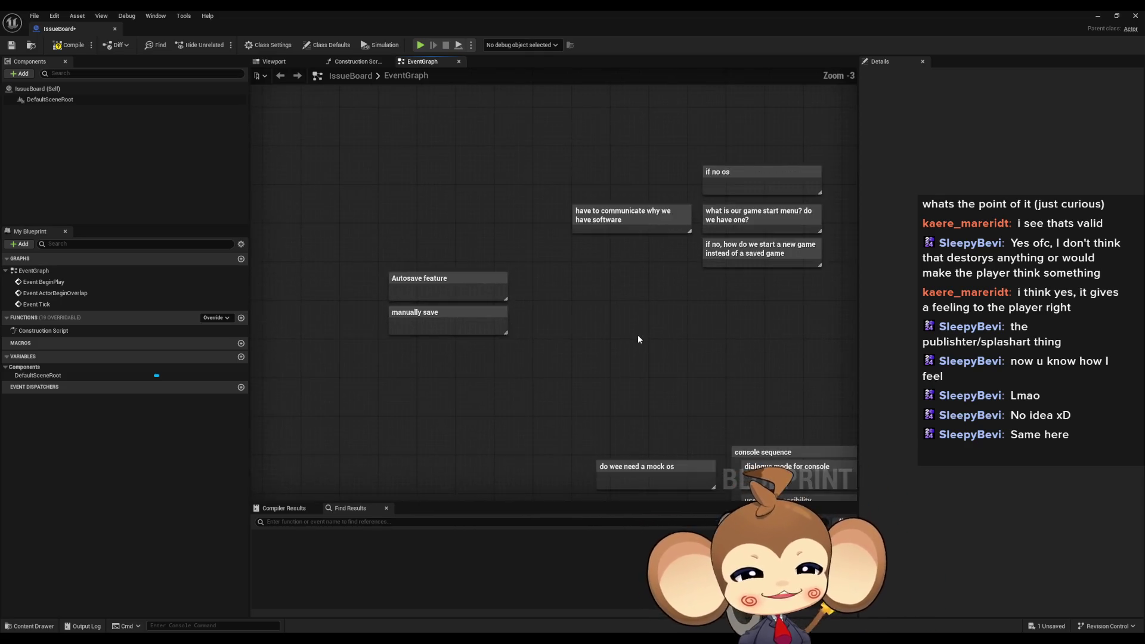
Zoom in and select both save notes to check their layout
scroll(509, 371, up, 2)
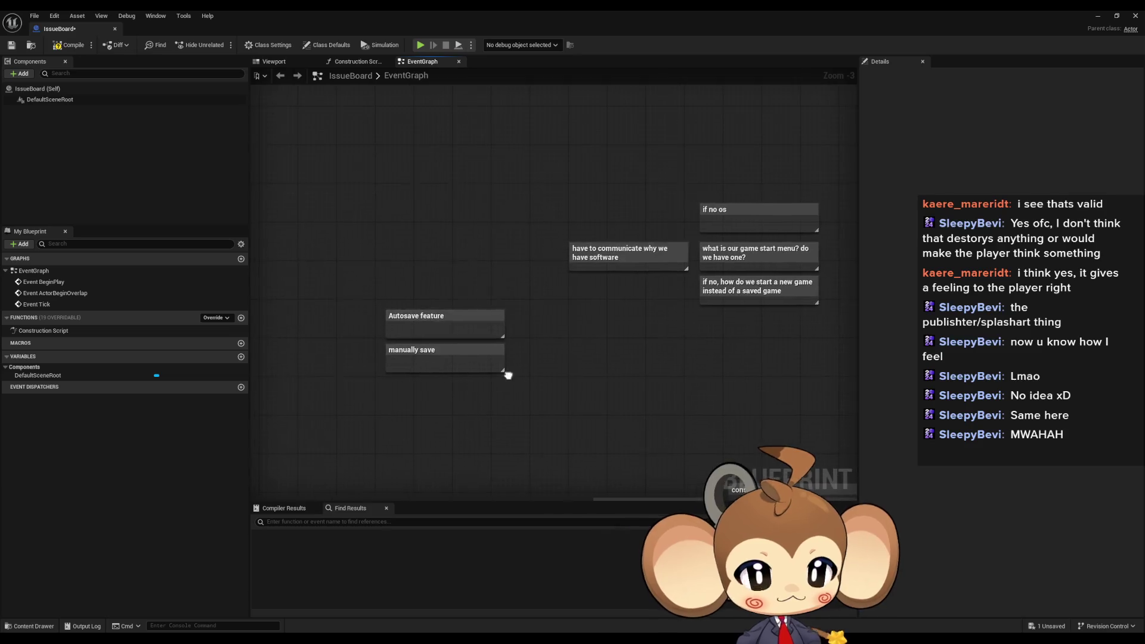
scroll(510, 370, up, 1)
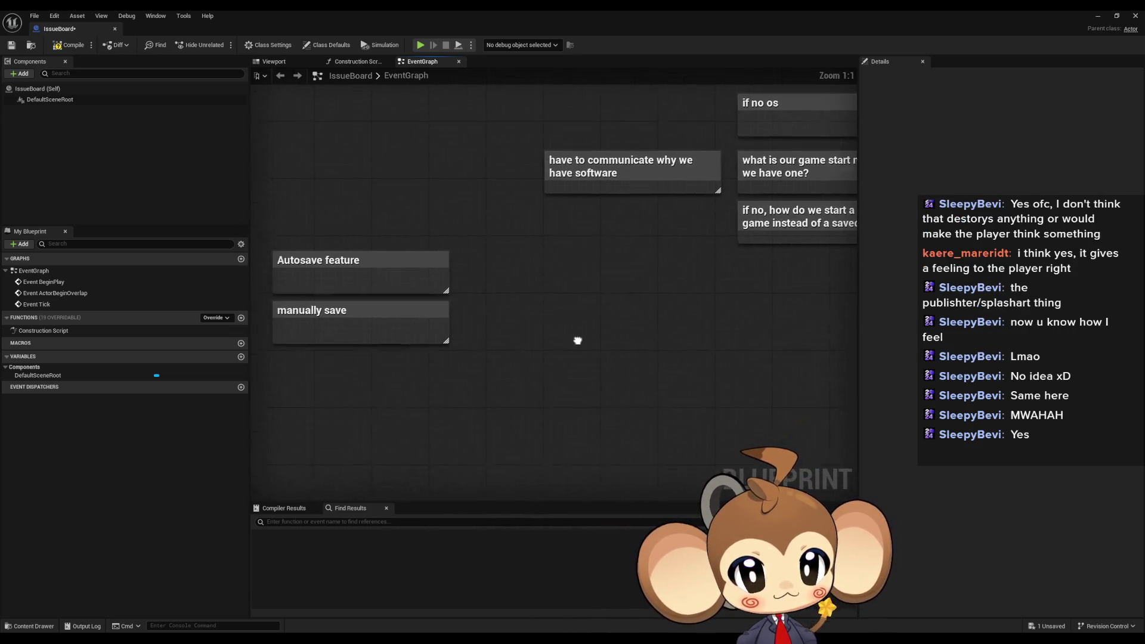
mouse_move(268, 165)
mouse_down()
mouse_move(434, 371)
mouse_move(522, 394)
mouse_up()
click(528, 388)
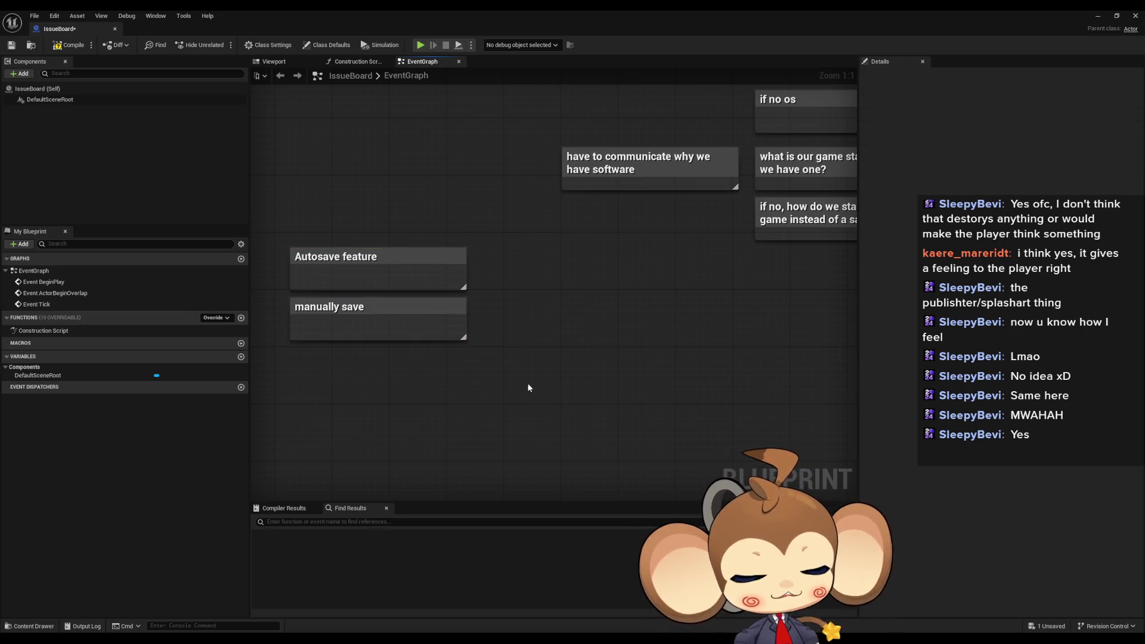
scroll(718, 361, down, 3)
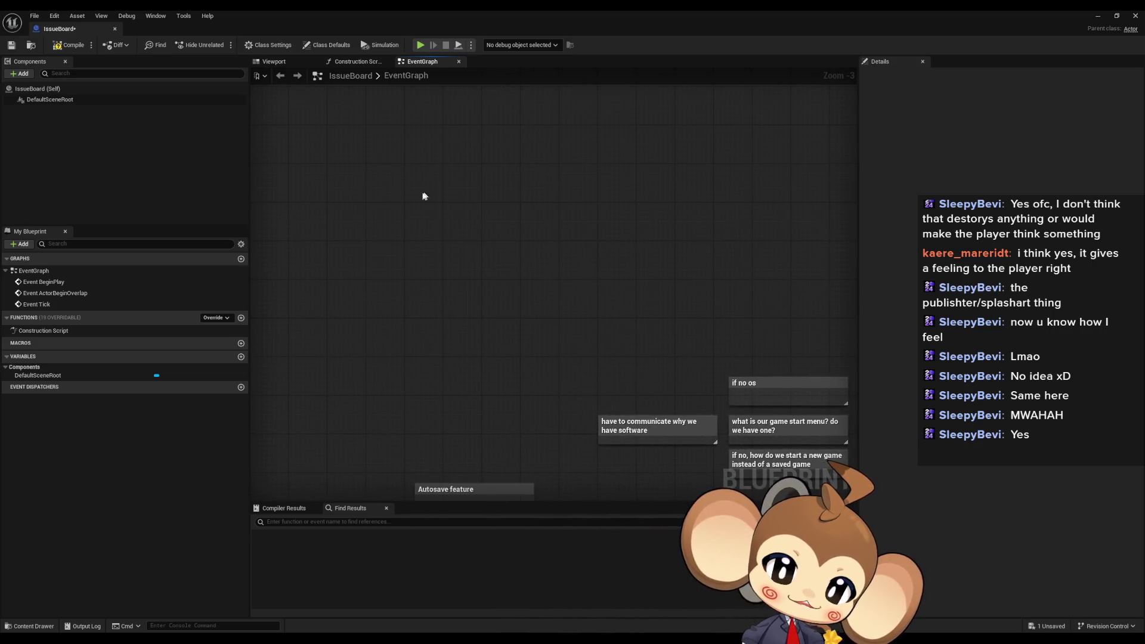
Add a 'splash' comment note and adjust its title
text(csplash)
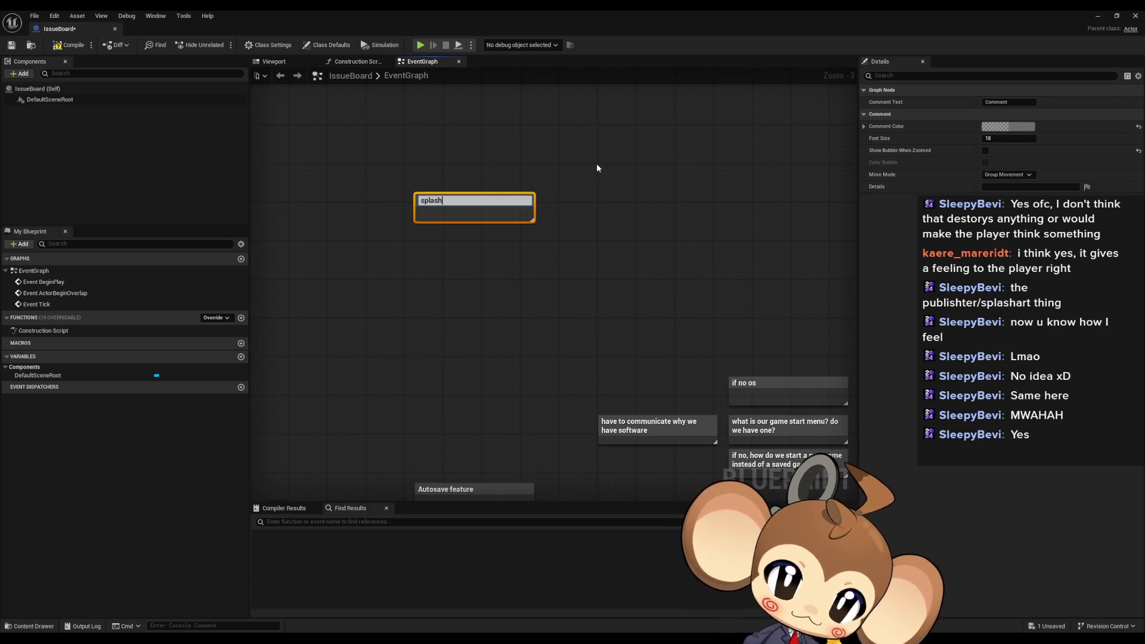
key(Return)
click(580, 211)
scroll(567, 210, up, 3)
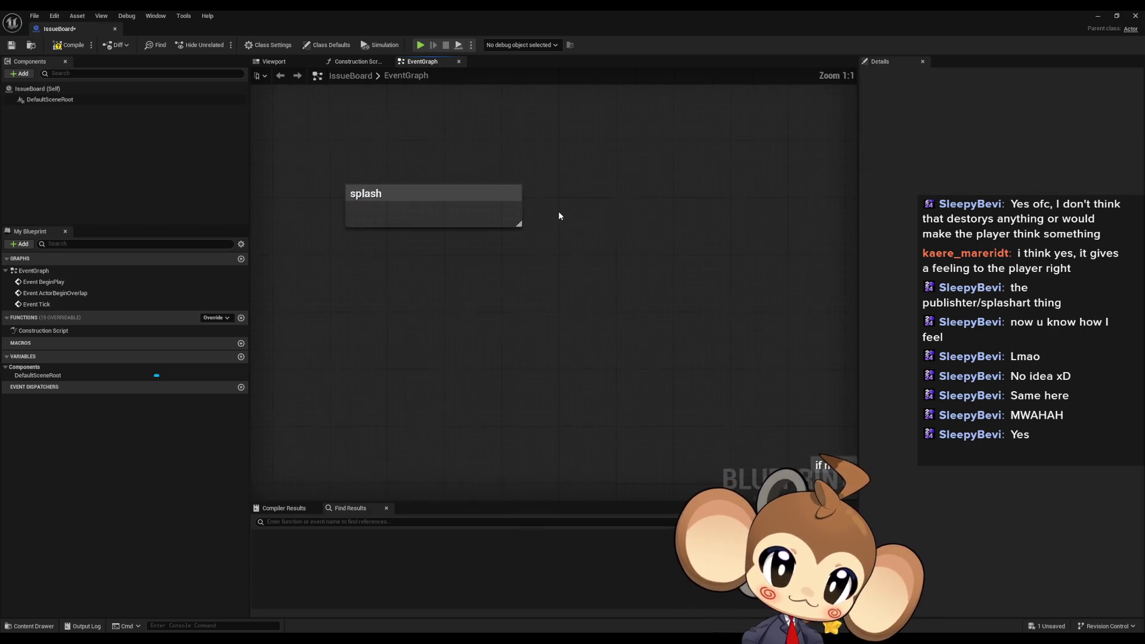
click(494, 213)
double_click(396, 195)
click(396, 151)
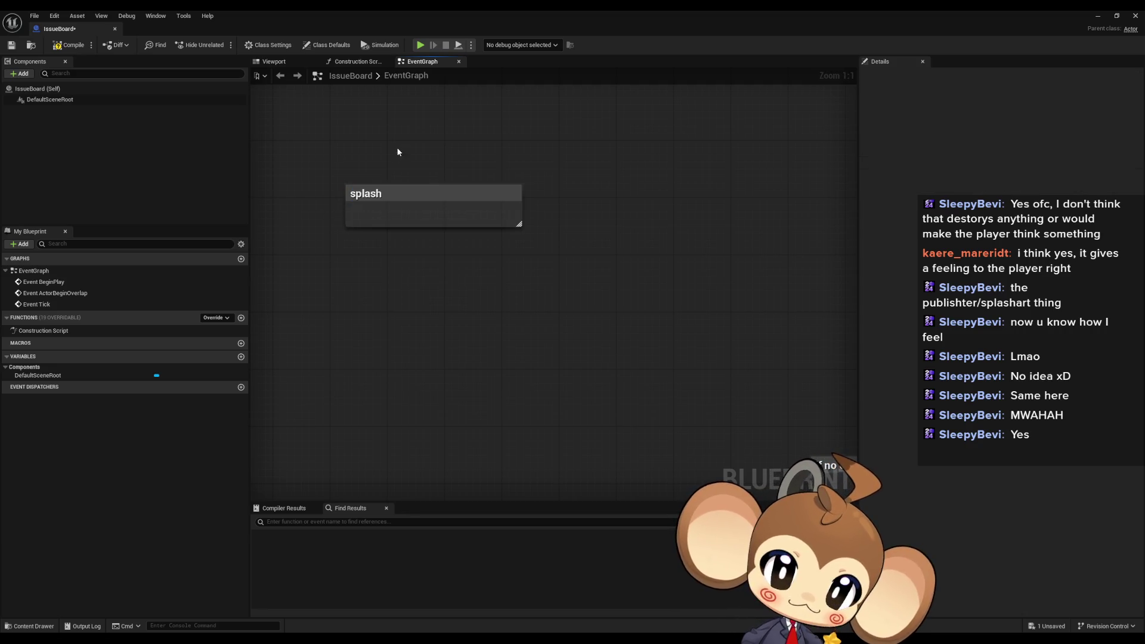
click(399, 195)
mouse_move(399, 195)
mouse_down()
mouse_move(439, 228)
mouse_move(521, 238)
mouse_up()
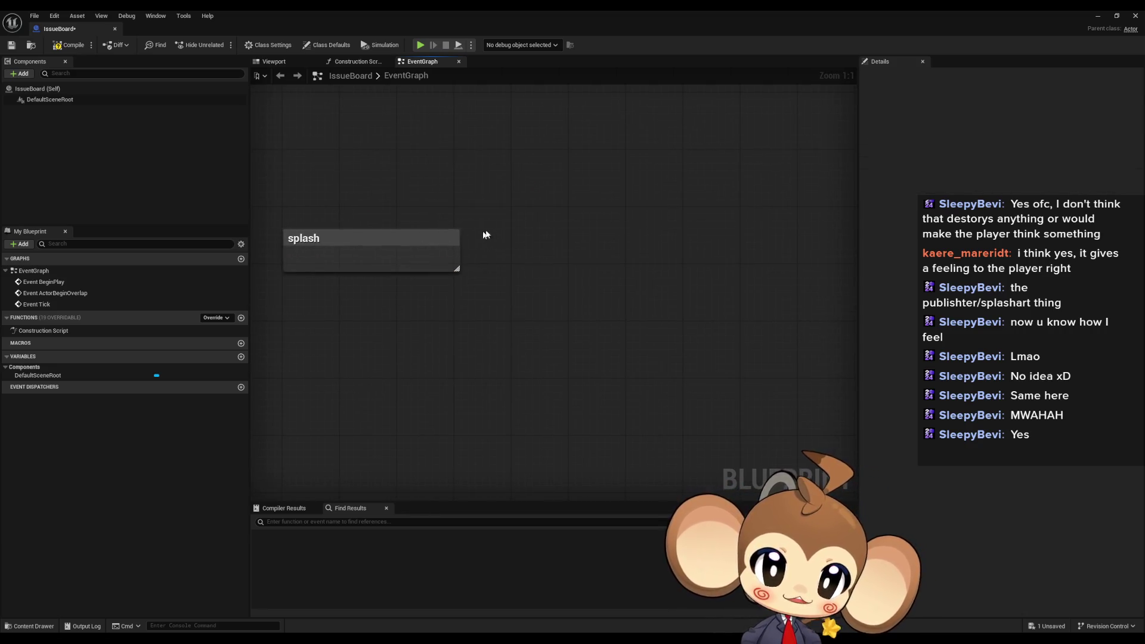
Add an 'if save file' comment note and shift it slightly left
key(c)
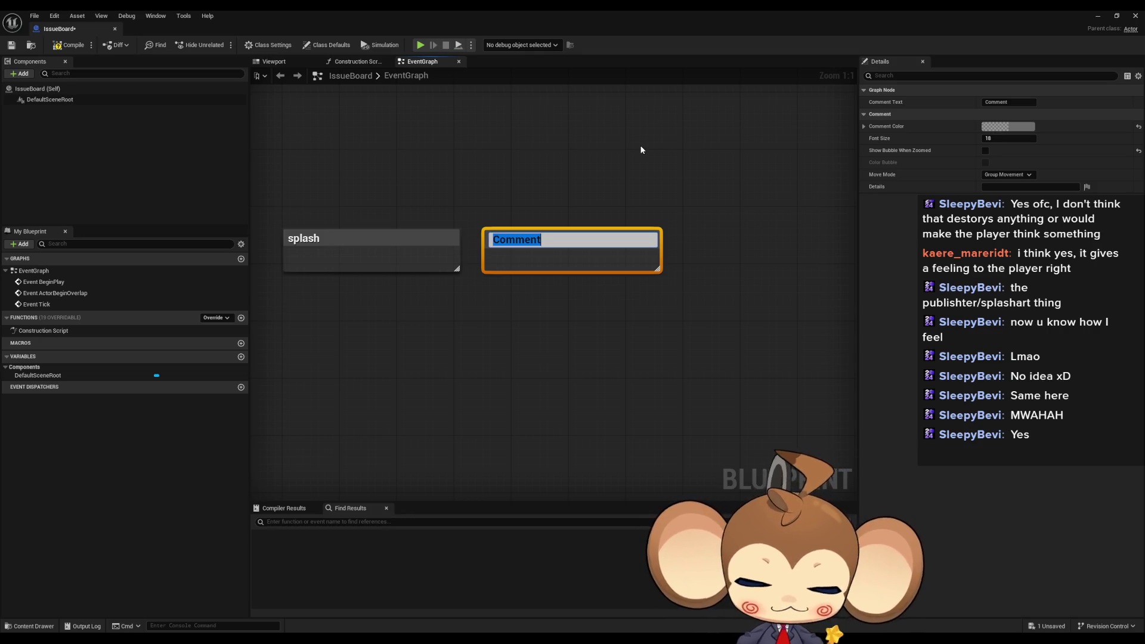
text(if sa)
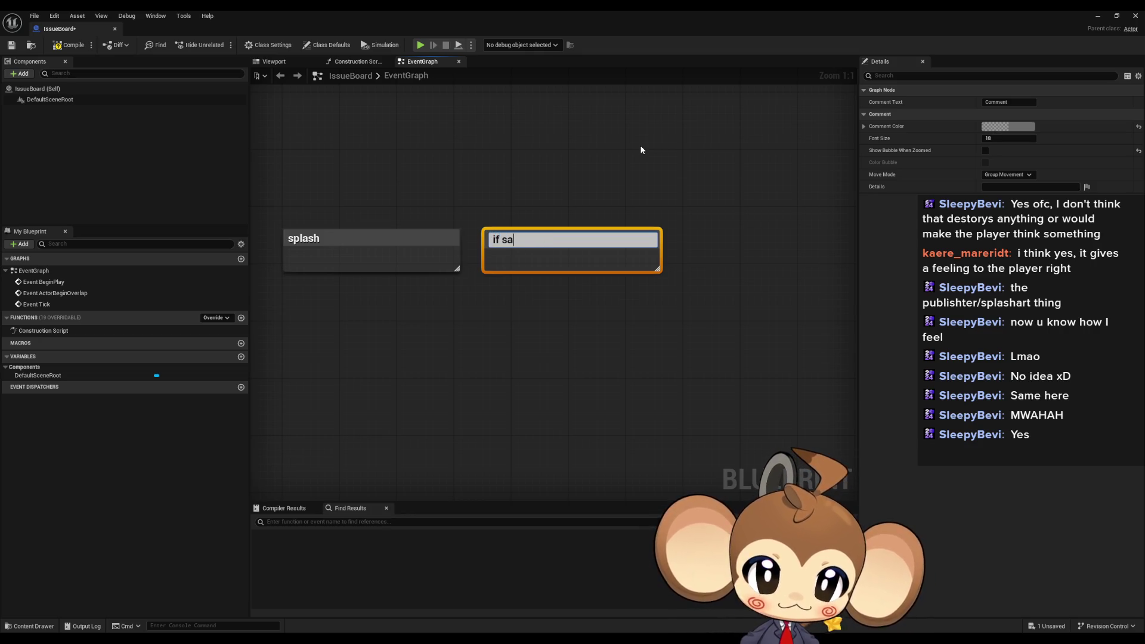
text(ve file)
key(Return)
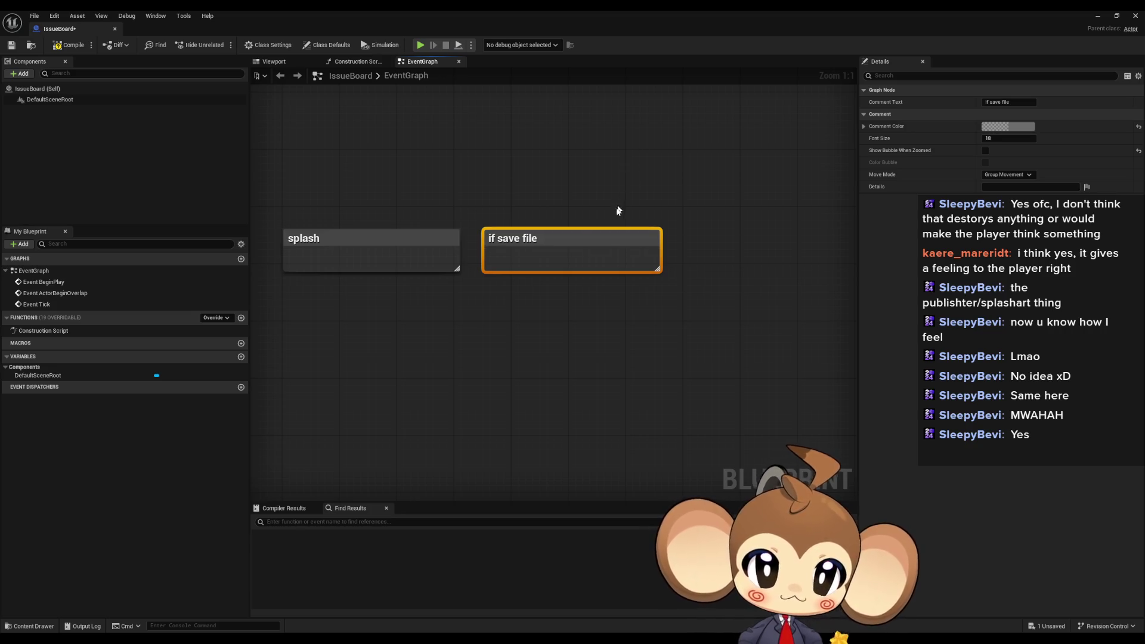
drag(546, 241, 532, 241)
click(768, 204)
drag(768, 204, 575, 210)
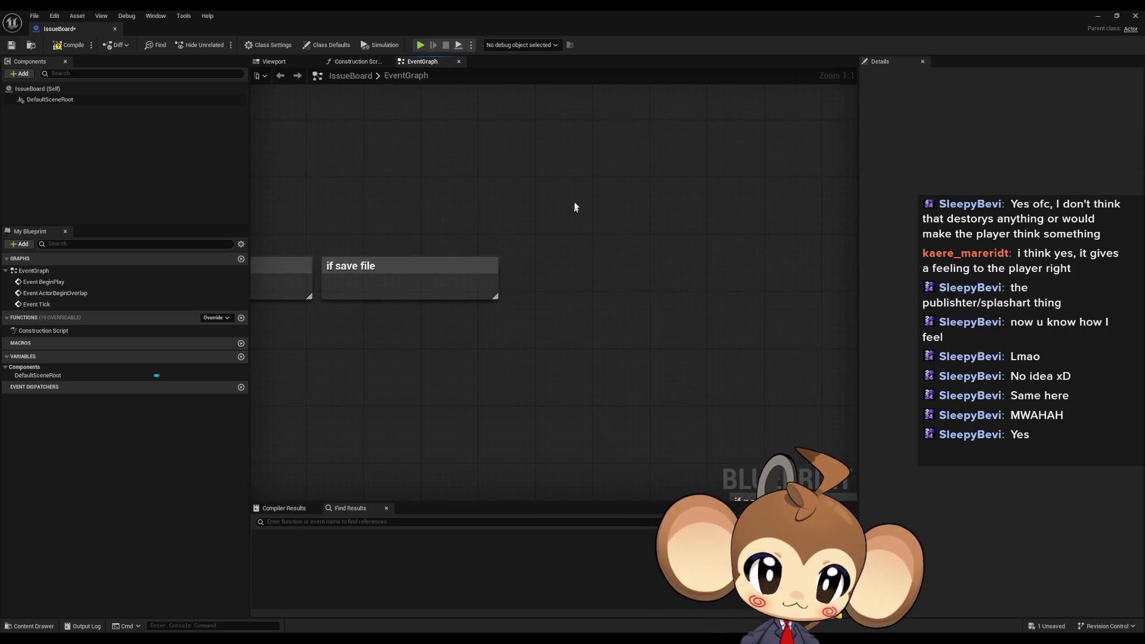
Add 'jump 3d world' and 'start intro sequence' notes and arrange them leftward
text(c)
text(jump)
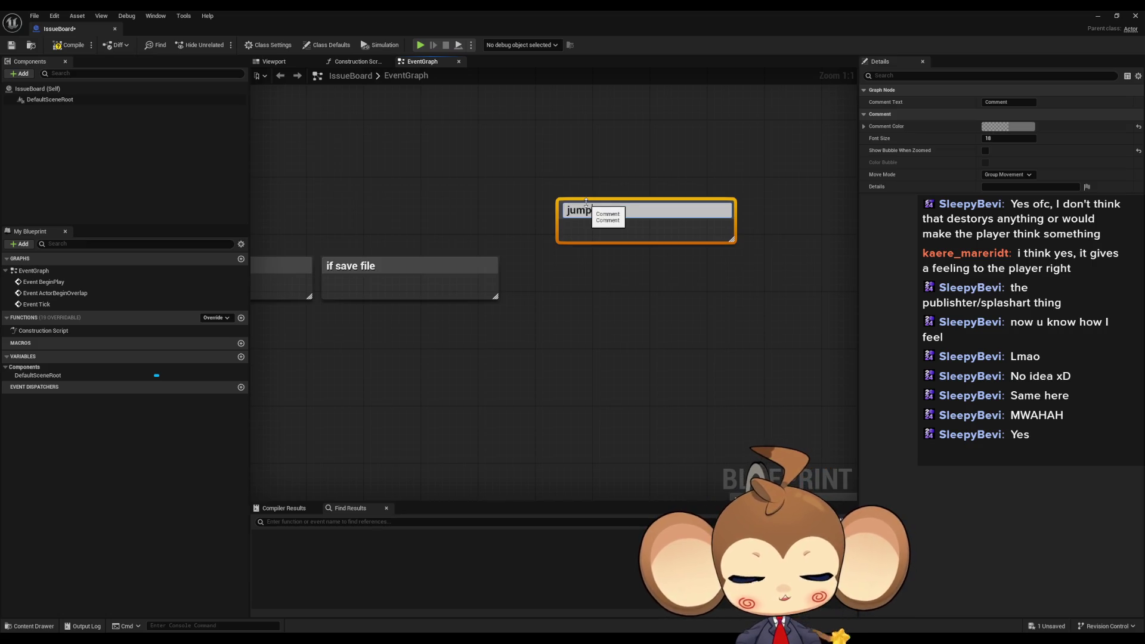
text( 3d world)
key(Return)
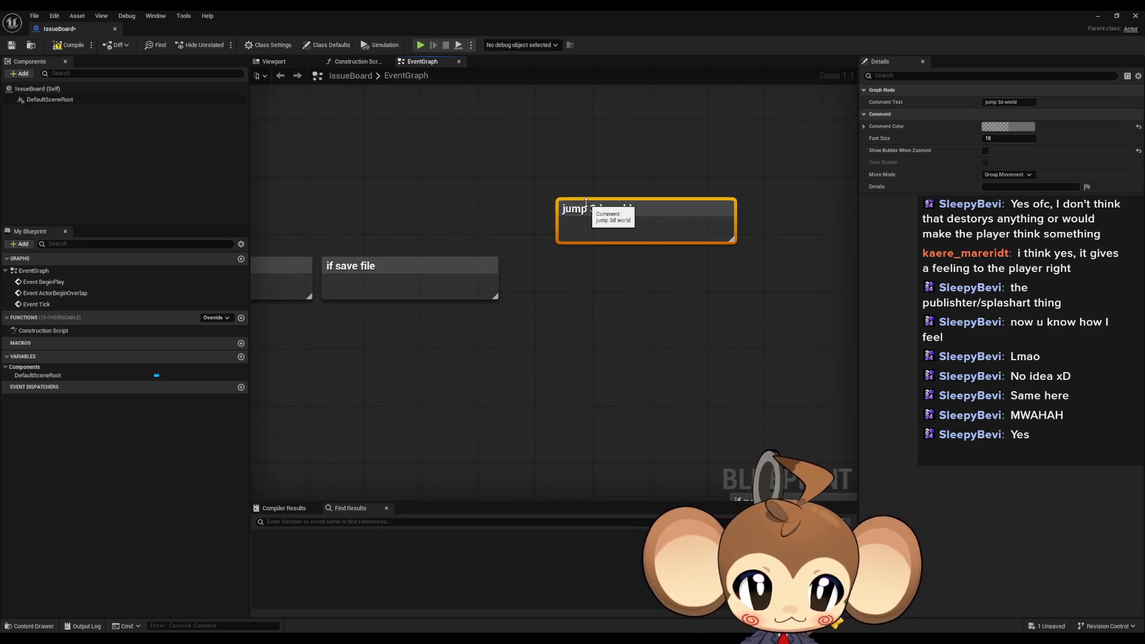
click(556, 307)
text(c)
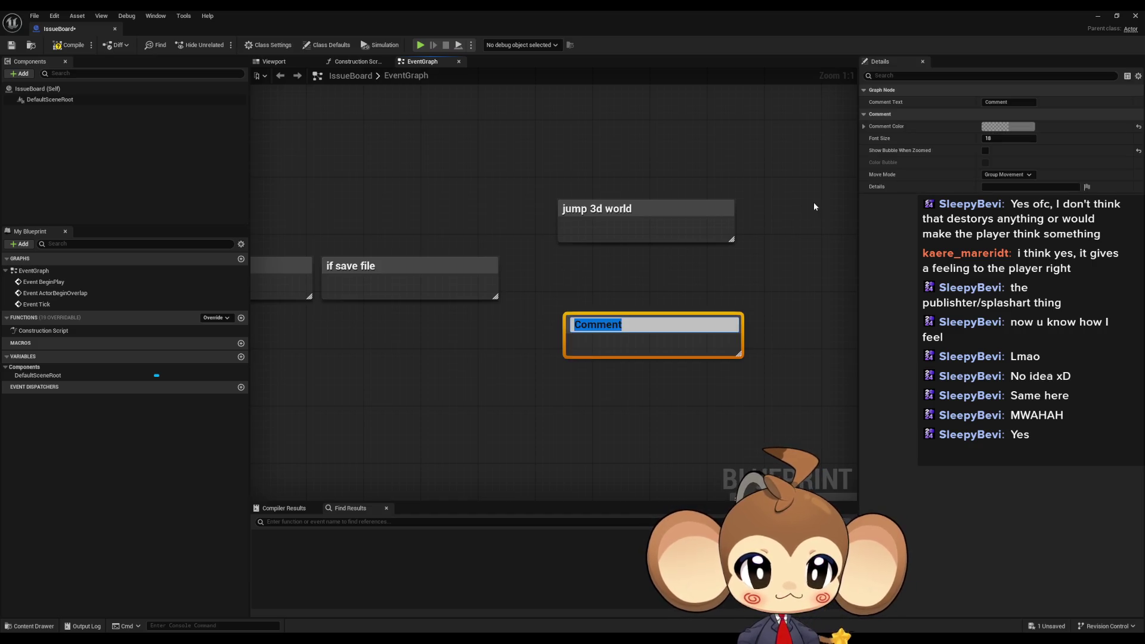
text(start)
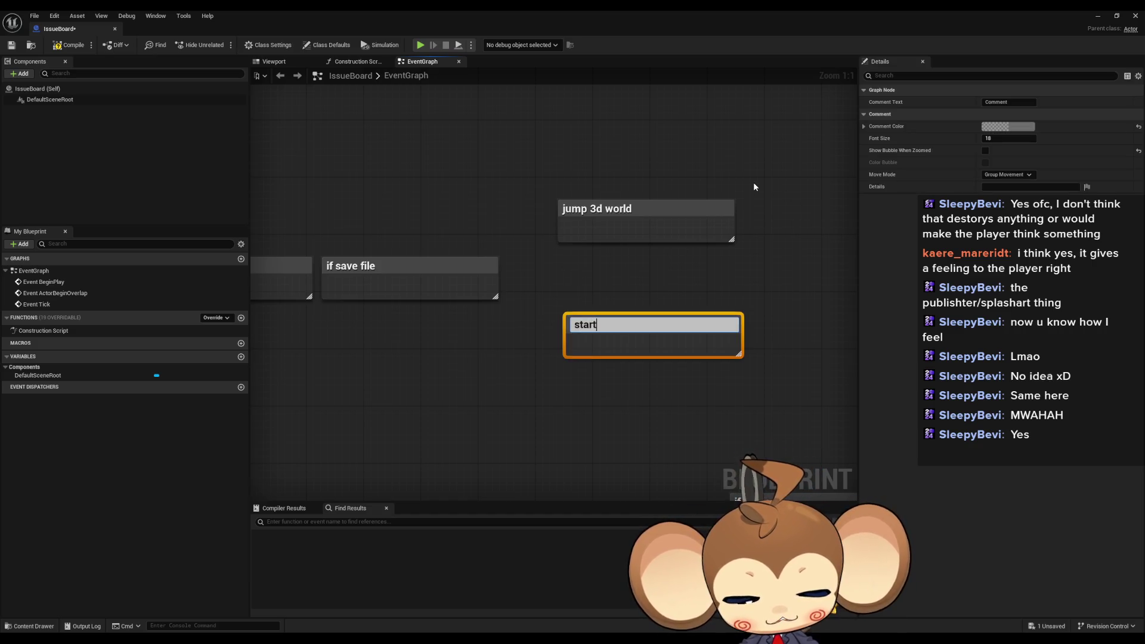
text( in)
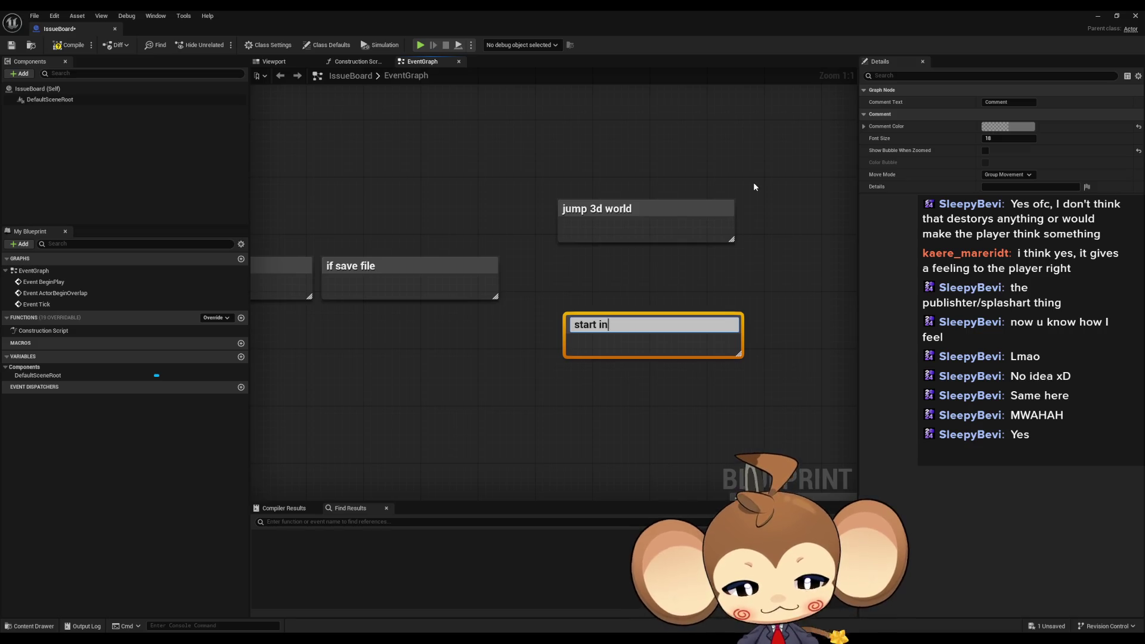
text(tro sequence)
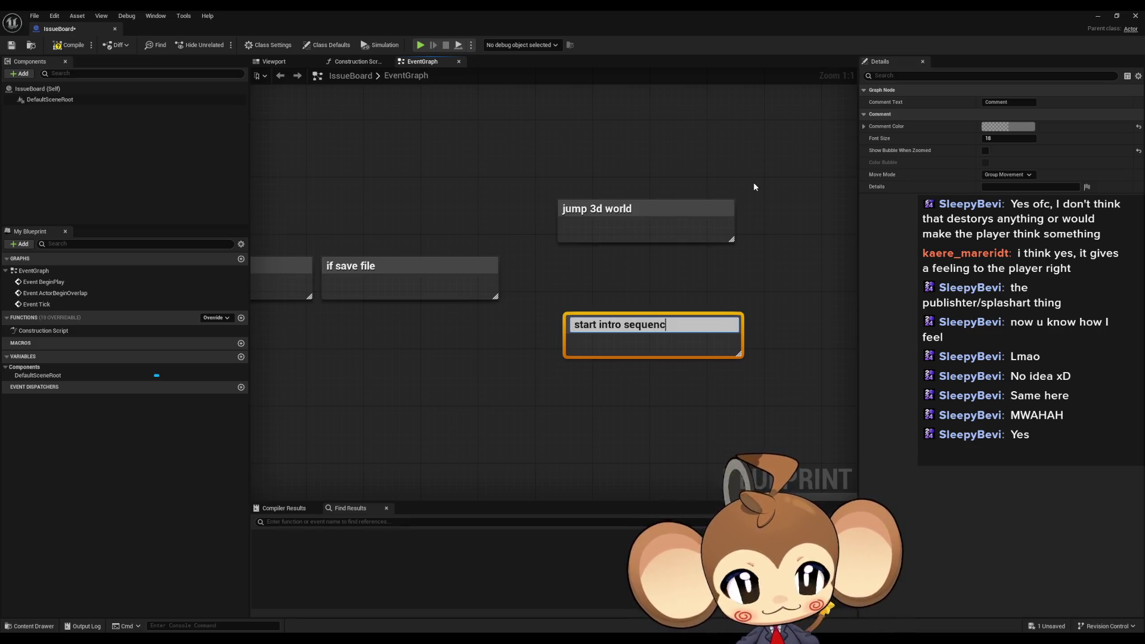
key(Return)
click(680, 375)
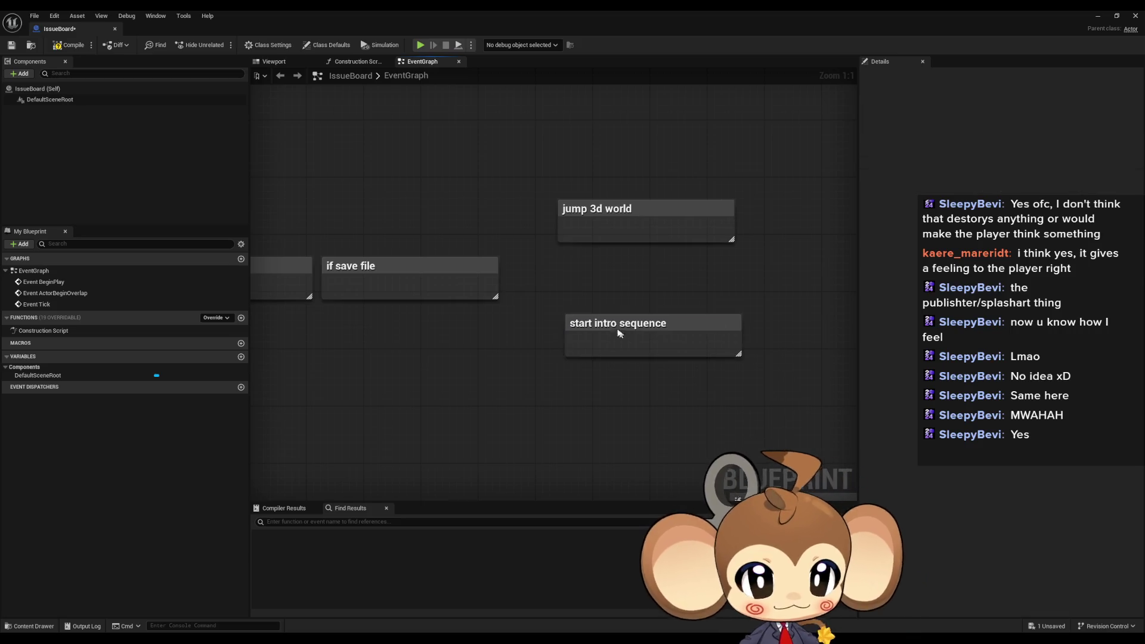
drag(604, 326, 561, 333)
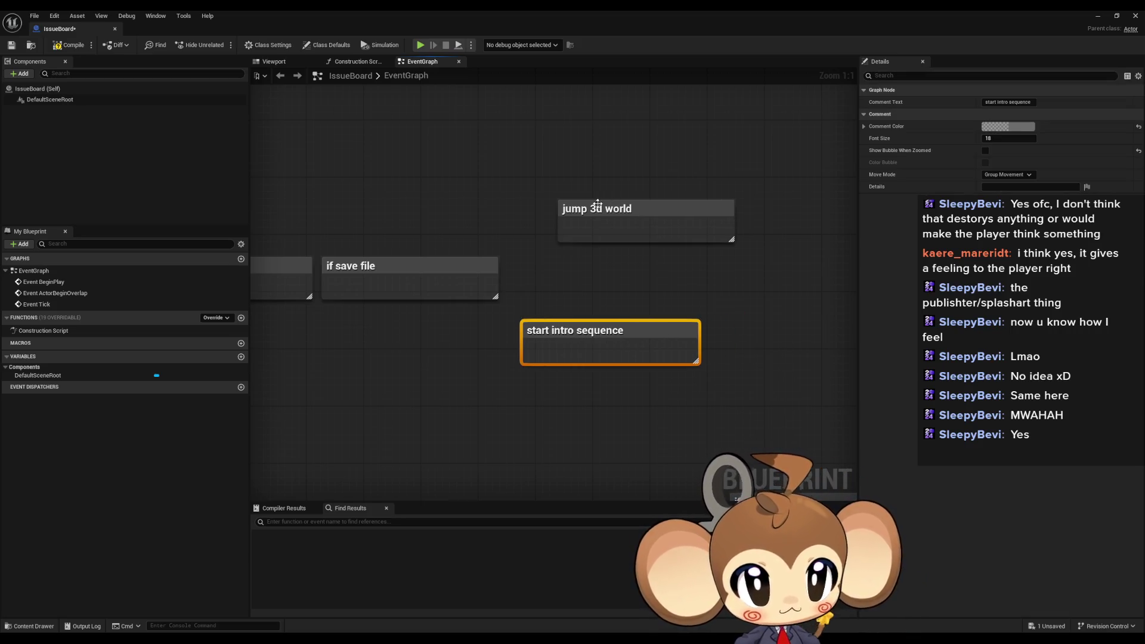
drag(593, 207, 548, 208)
Survey all the planning notes, then minimize the Blueprint to return to the level
click(525, 330)
scroll(624, 427, down, 2)
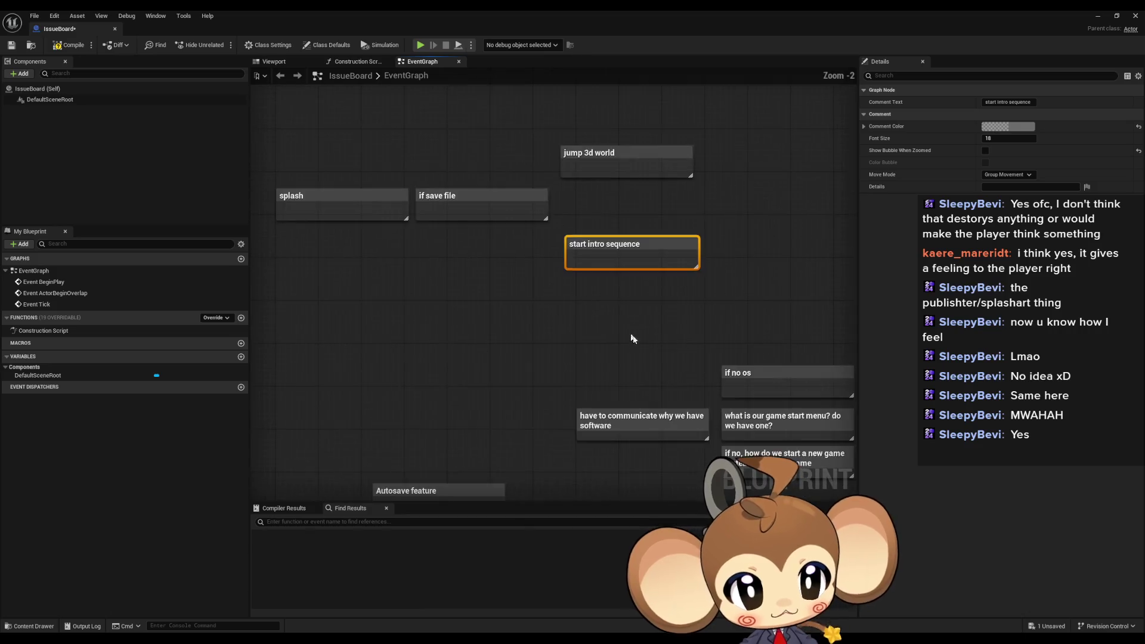
drag(691, 359, 512, 292)
scroll(395, 403, down, 3)
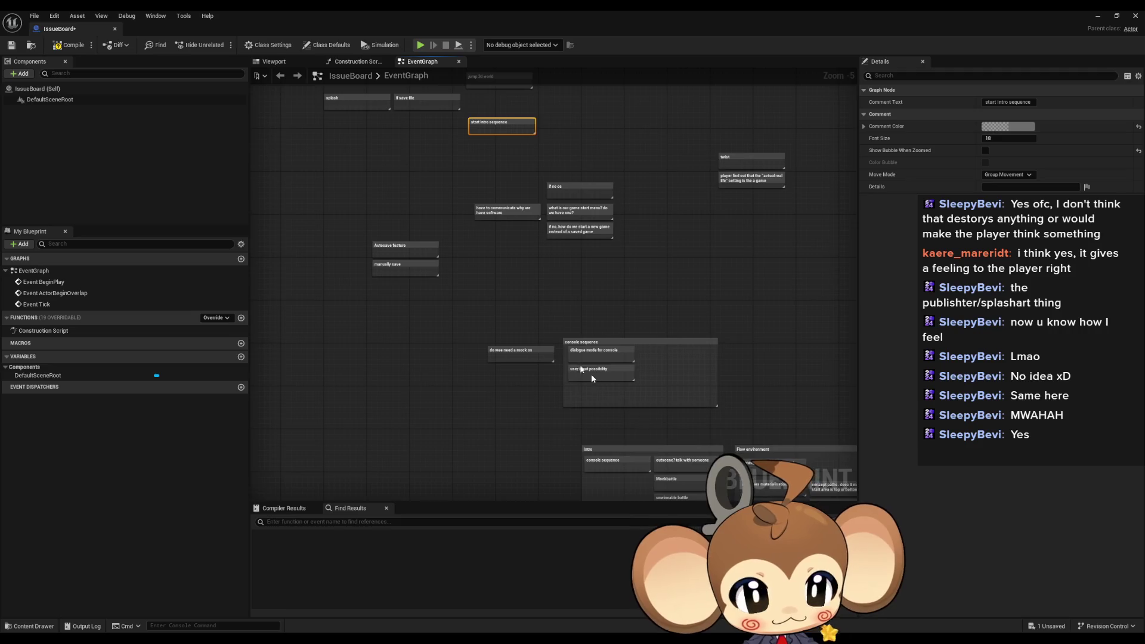
drag(592, 374, 627, 464)
click(1097, 16)
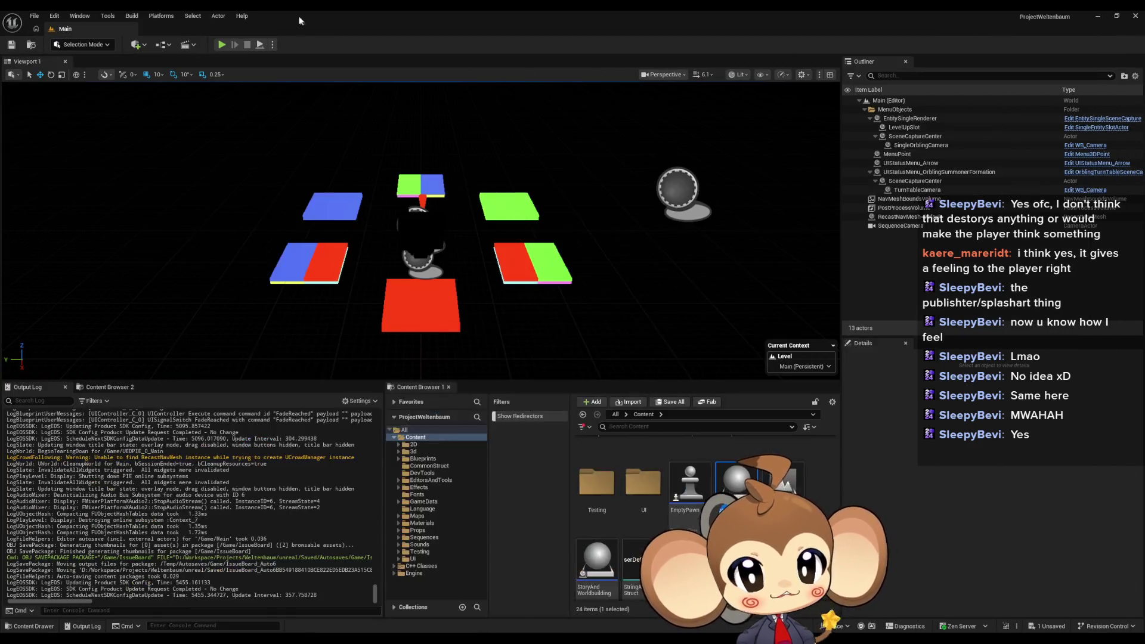
click(222, 45)
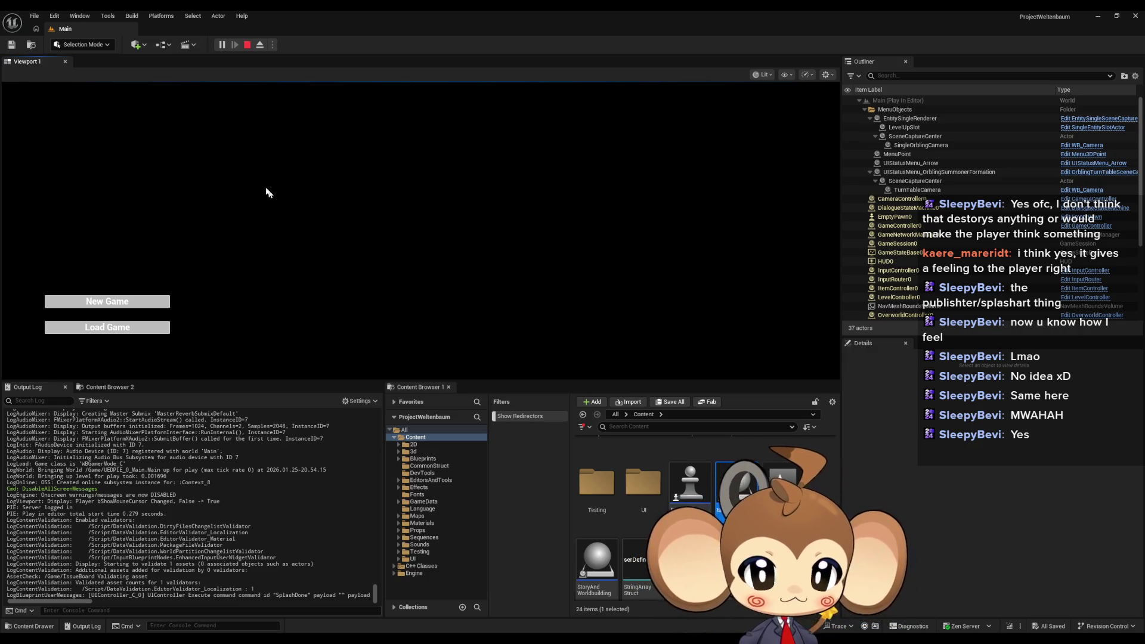
click(369, 259)
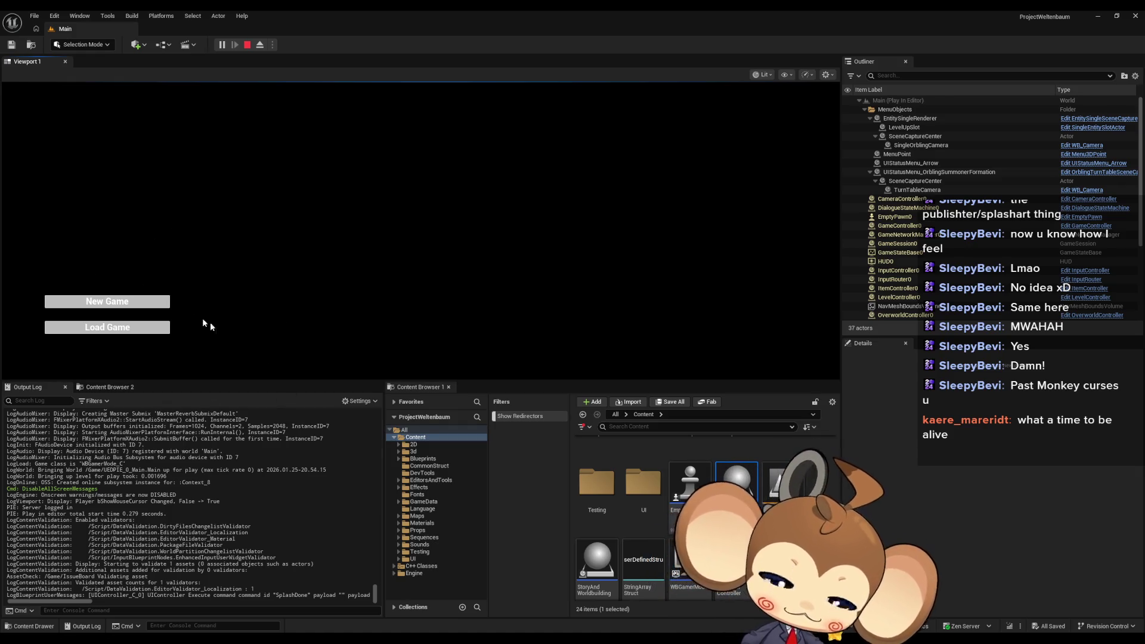
click(246, 45)
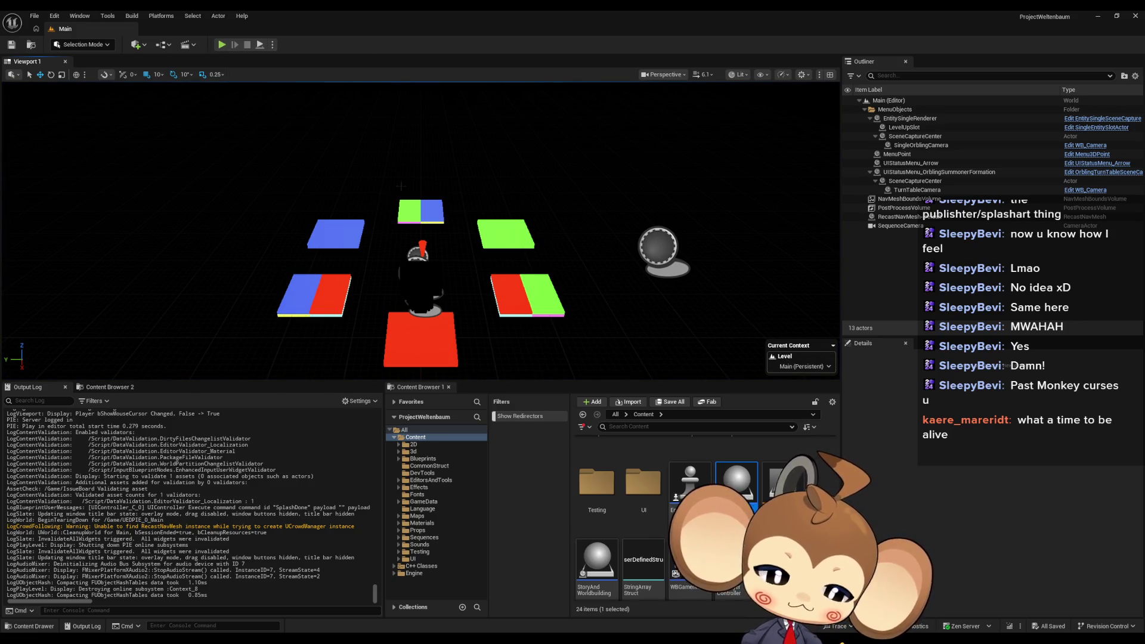
Play the game and press Enter at the title screen to start a New Game
click(227, 43)
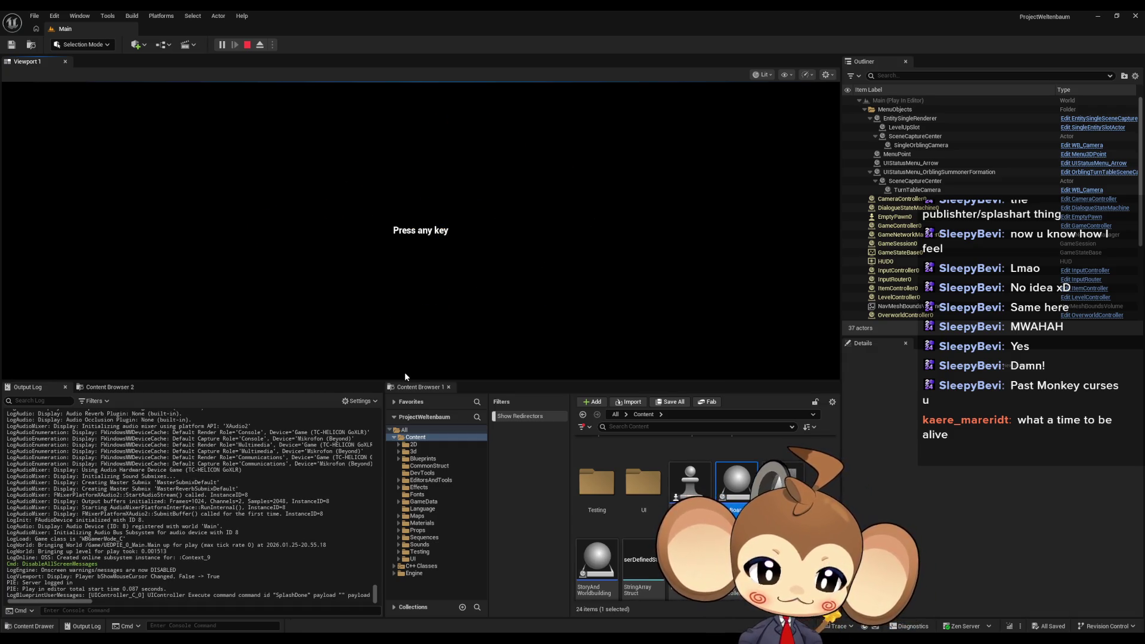
key(Return)
key(Return)
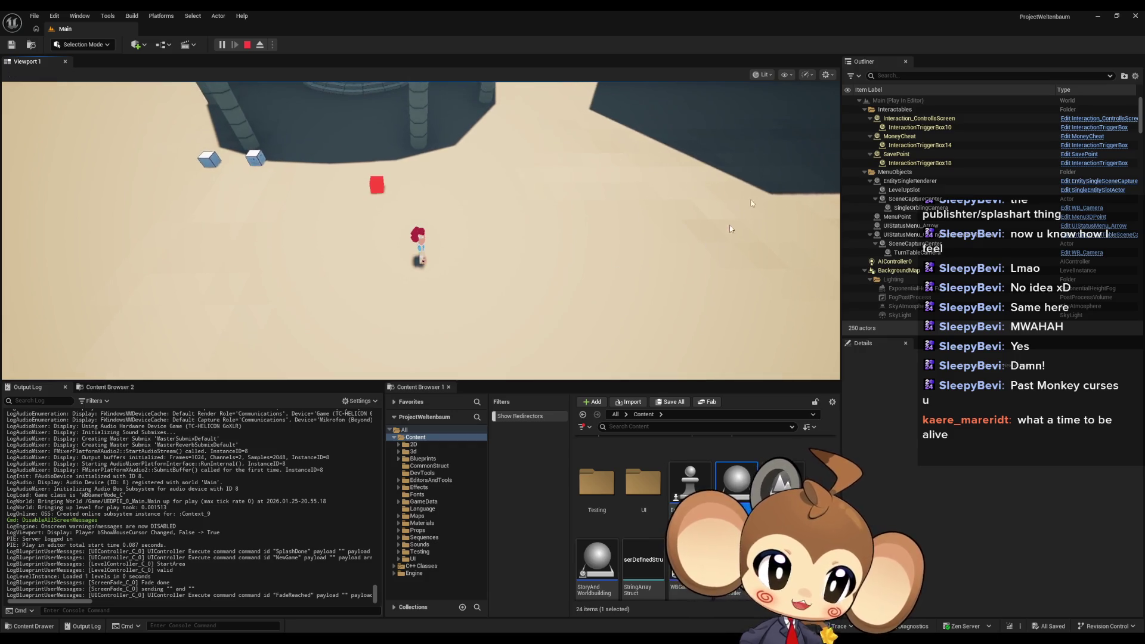
Stop the running session with Shift+F1 and Esc, then restart it with Alt+P
click(510, 173)
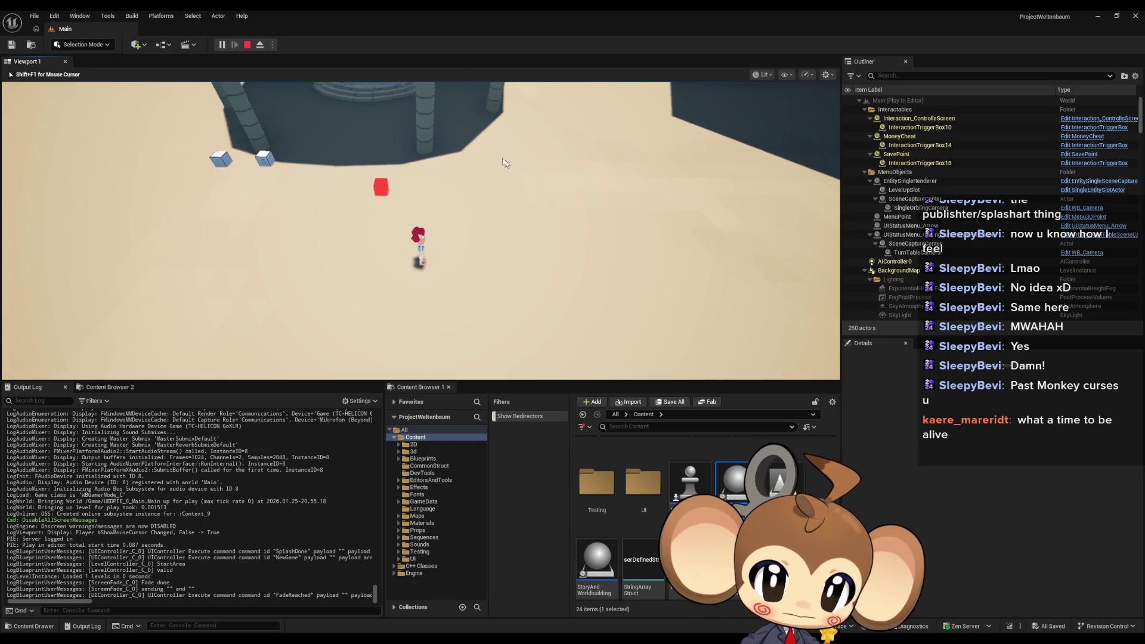
key(shift+F1)
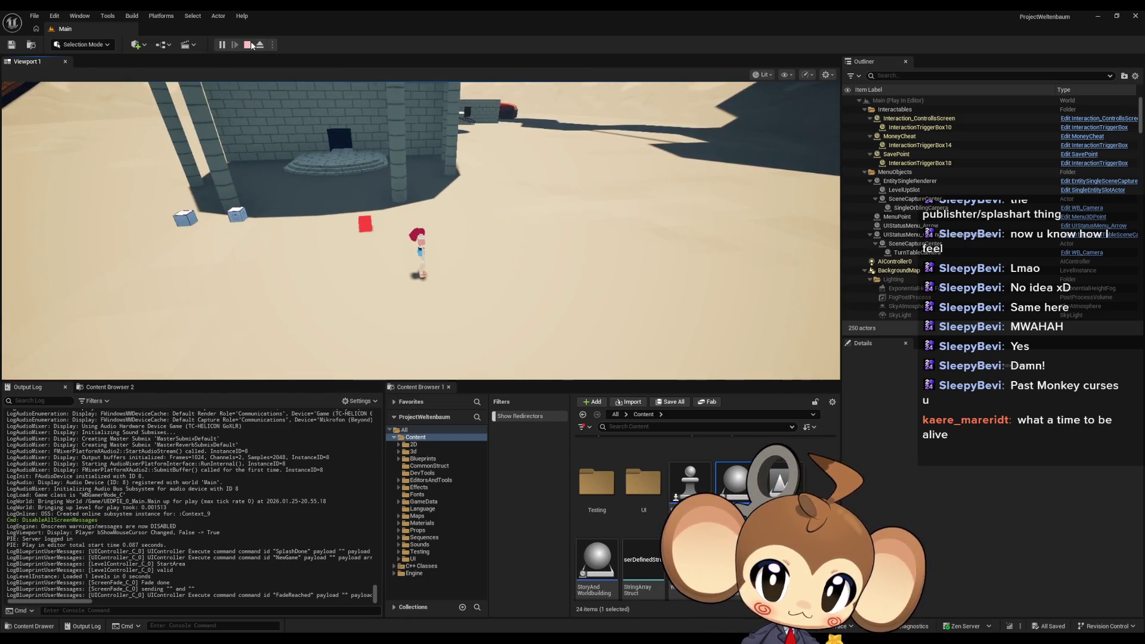
key(Escape)
key(alt+p)
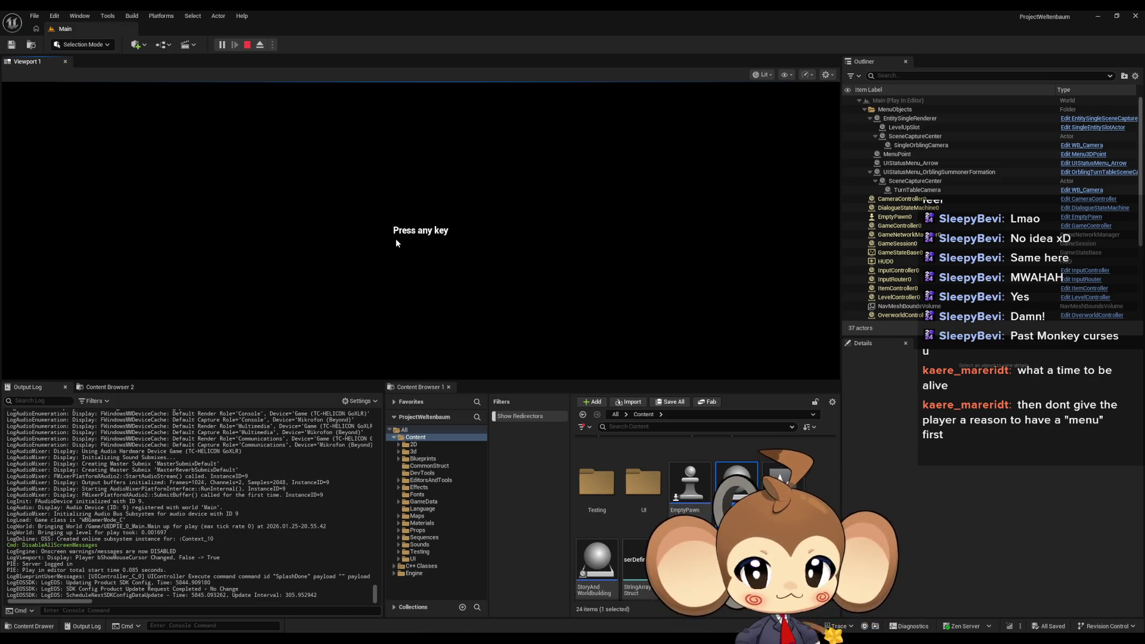
End the play-in-editor session with the toolbar Stop button
click(246, 45)
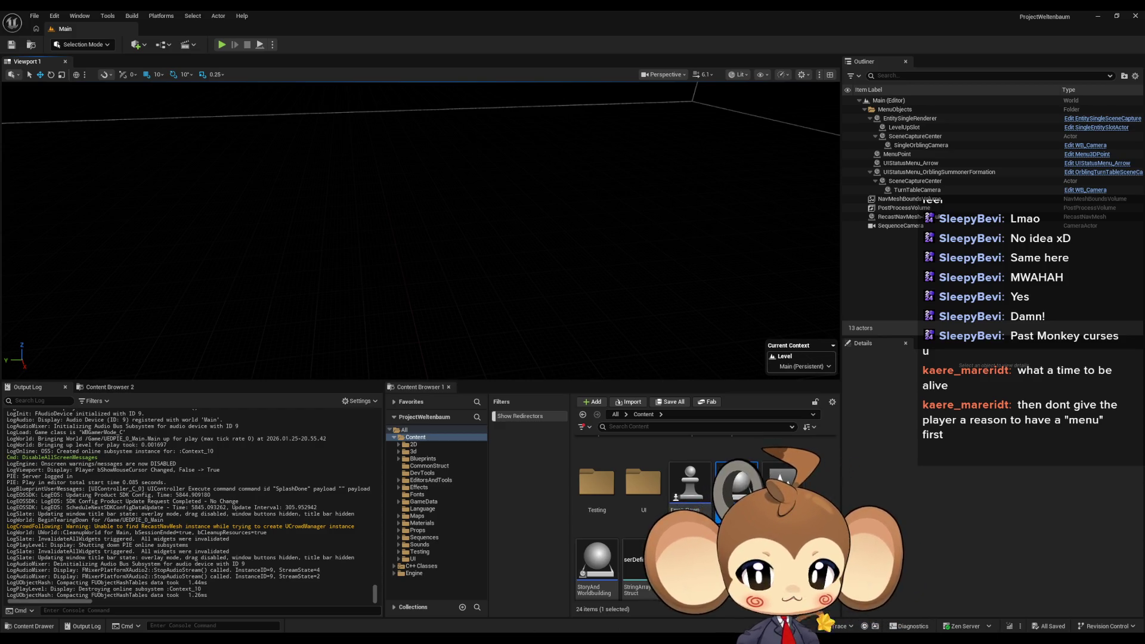
Return to the IssueBoard Blueprint and select the 'start intro sequence' note
mouse_move(430, 638)
click(496, 593)
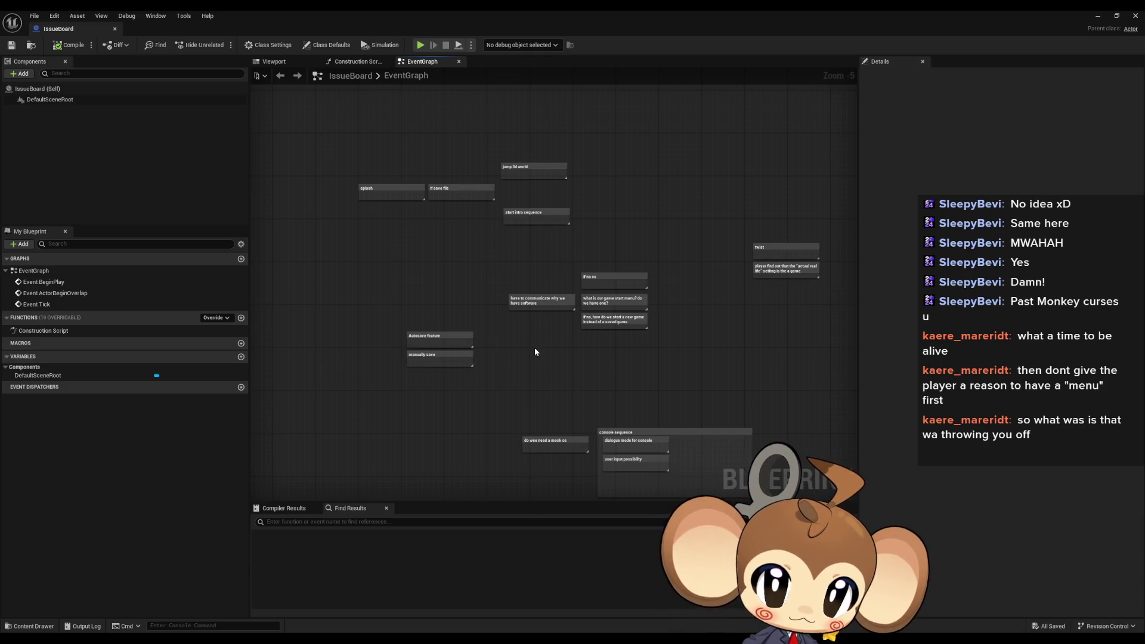
scroll(528, 249, up, 3)
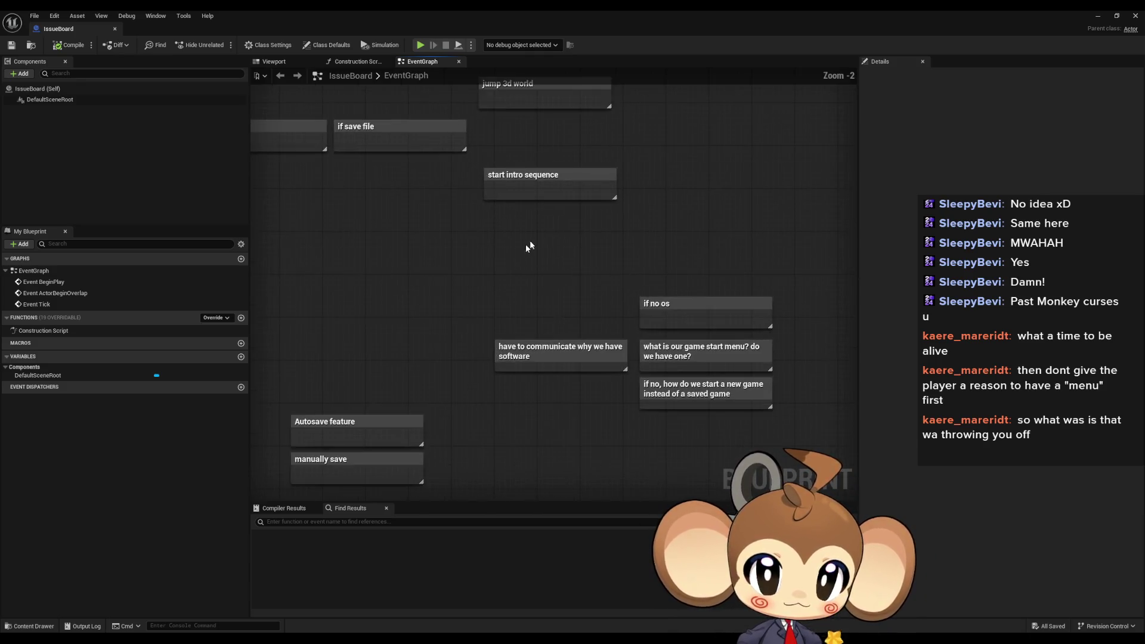
click(550, 318)
scroll(550, 320, down, 4)
Box-select the four top planning notes and move them up and left together
drag(359, 222, 579, 346)
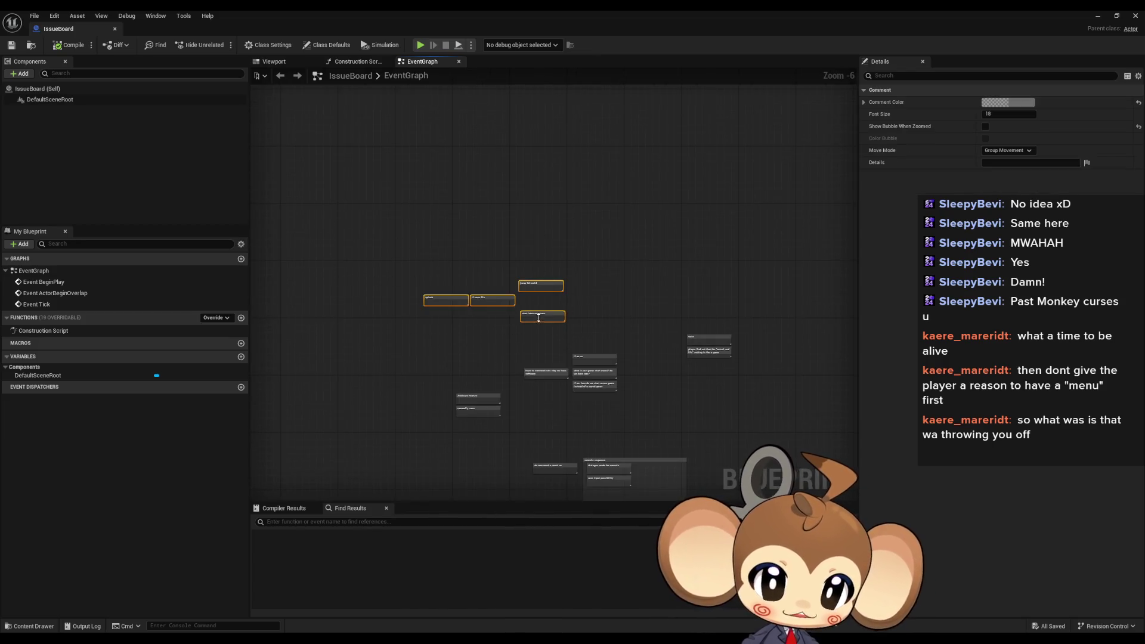
drag(542, 284, 492, 224)
scroll(492, 224, up, 4)
click(491, 225)
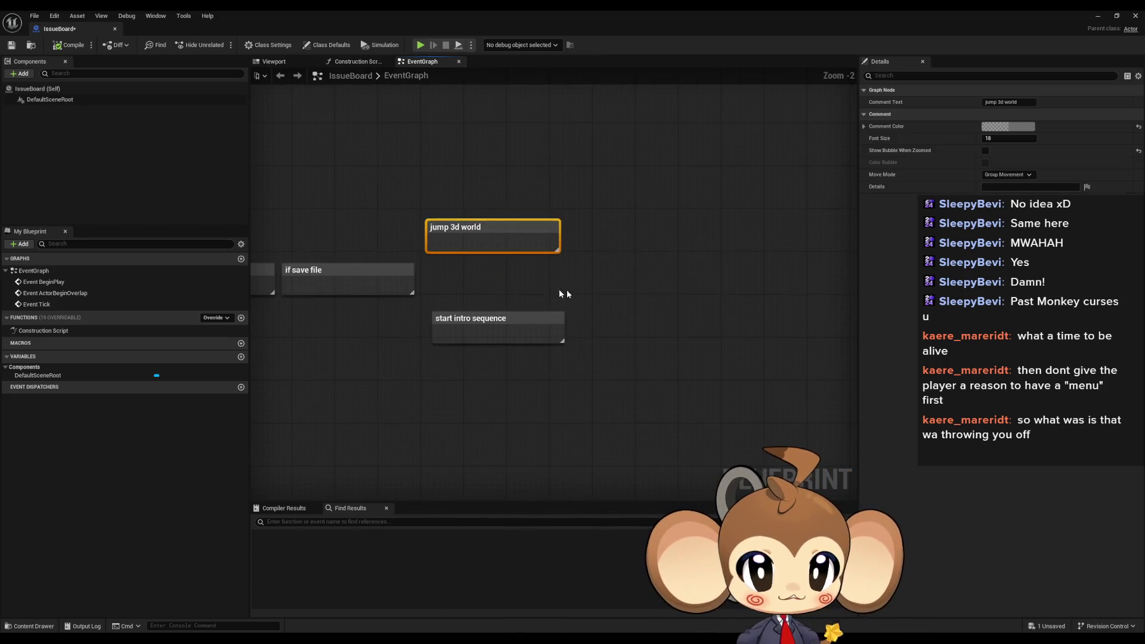
scroll(491, 350, down, 1)
click(490, 351)
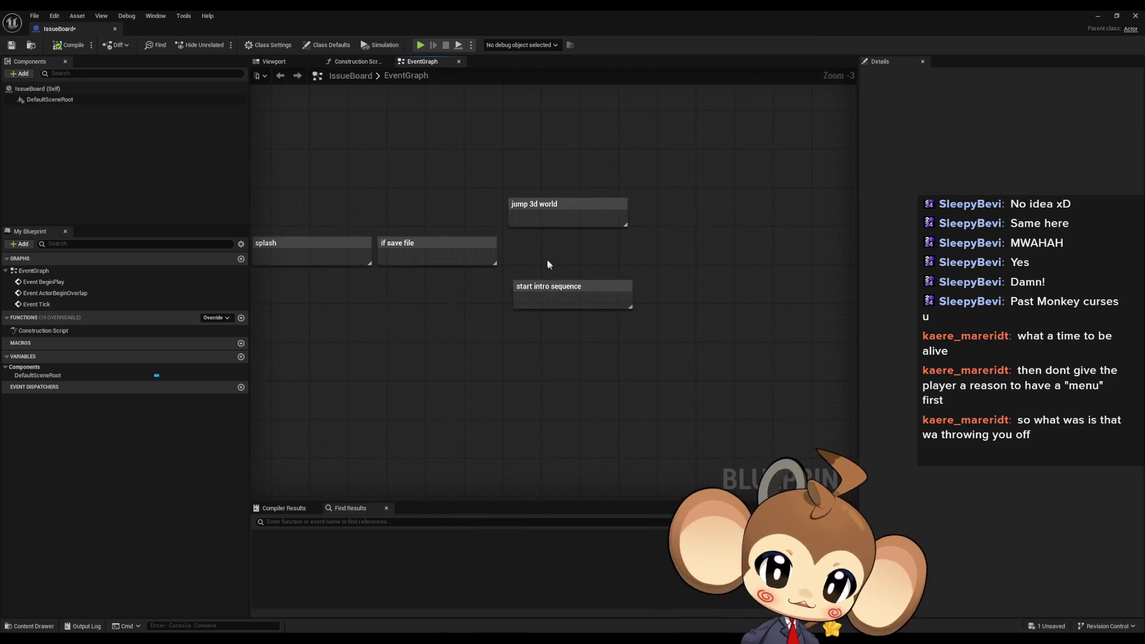
Add a 'dialogue?' comment below 'start intro sequence'
click(582, 298)
click(532, 325)
key(c)
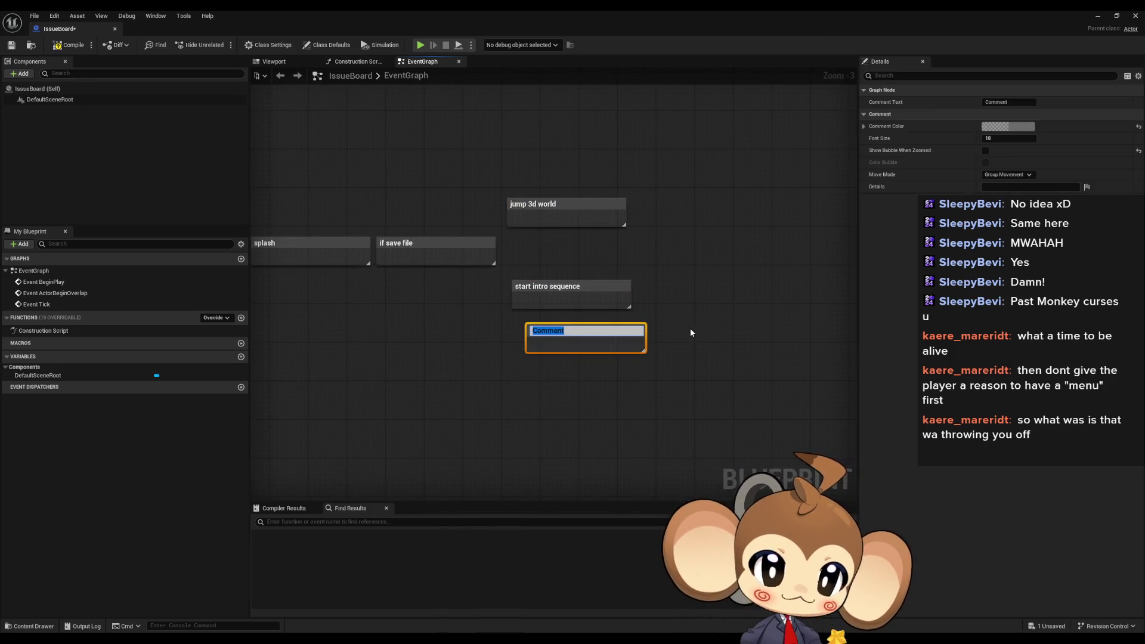
text(dial)
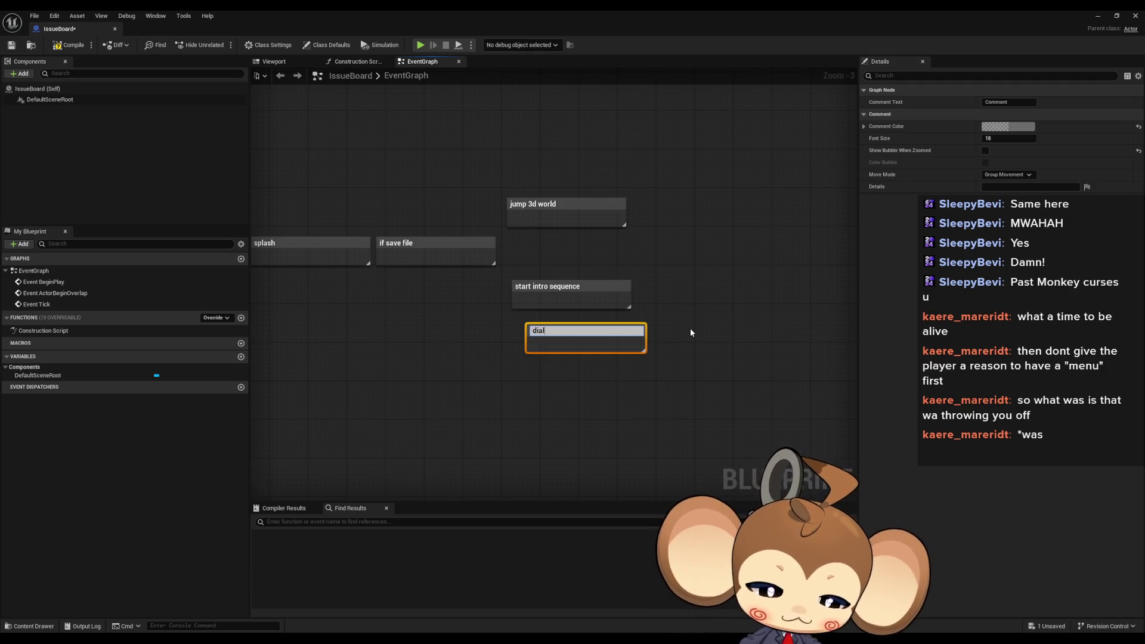
text(ogue?)
click(581, 362)
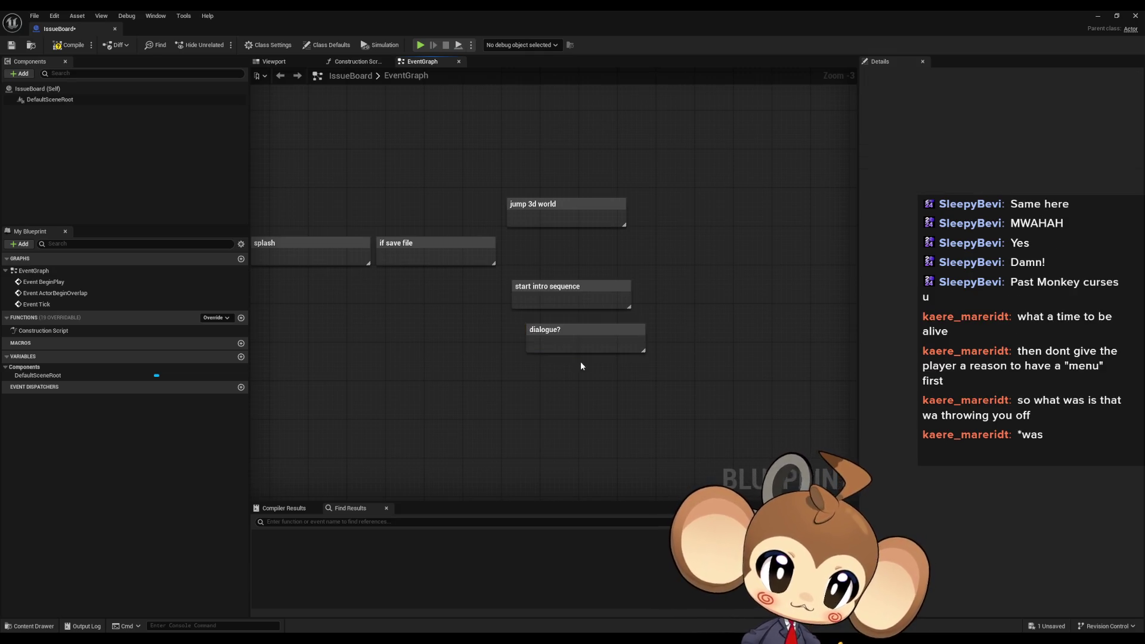
Add a story-vessel comment about who gave you this software, plus 'world creation in console'
text(c)
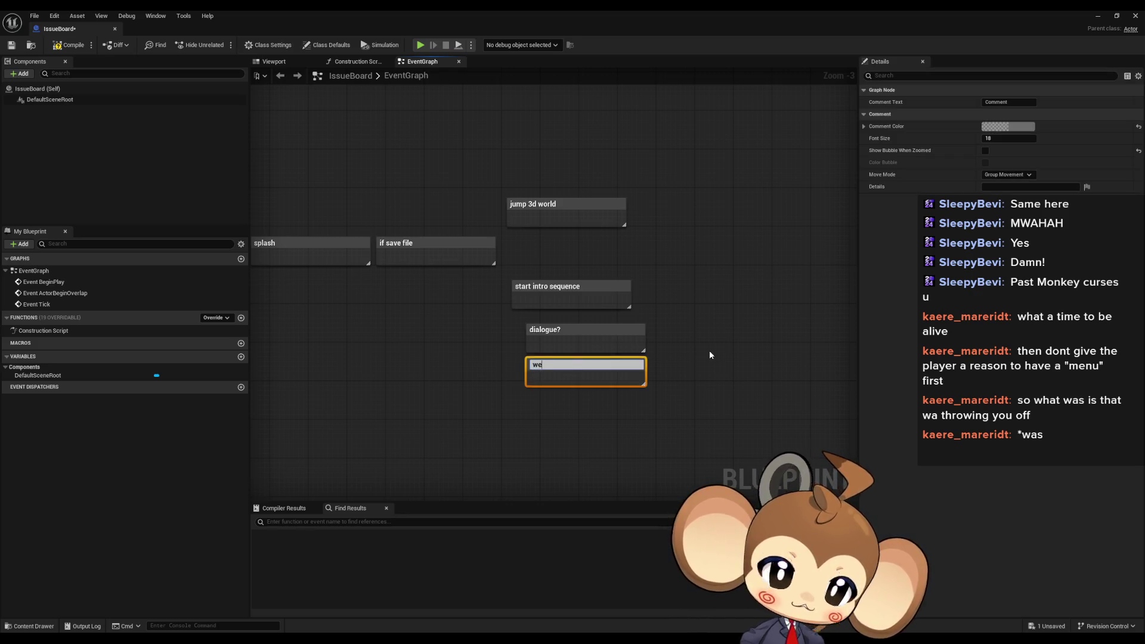
text(we need some kind of)
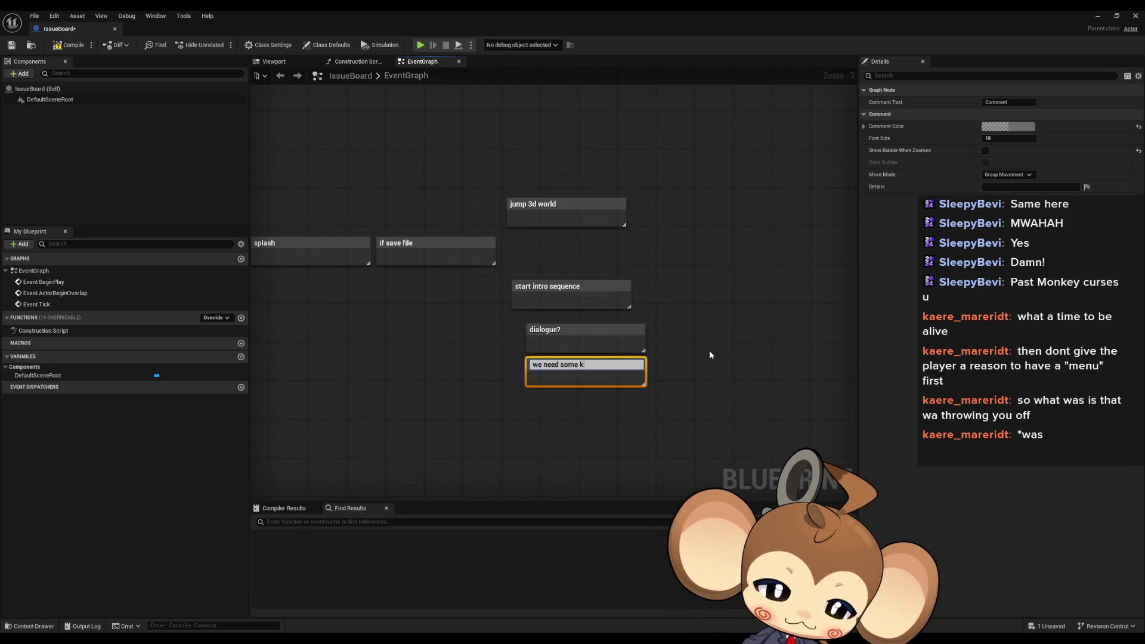
text( sto)
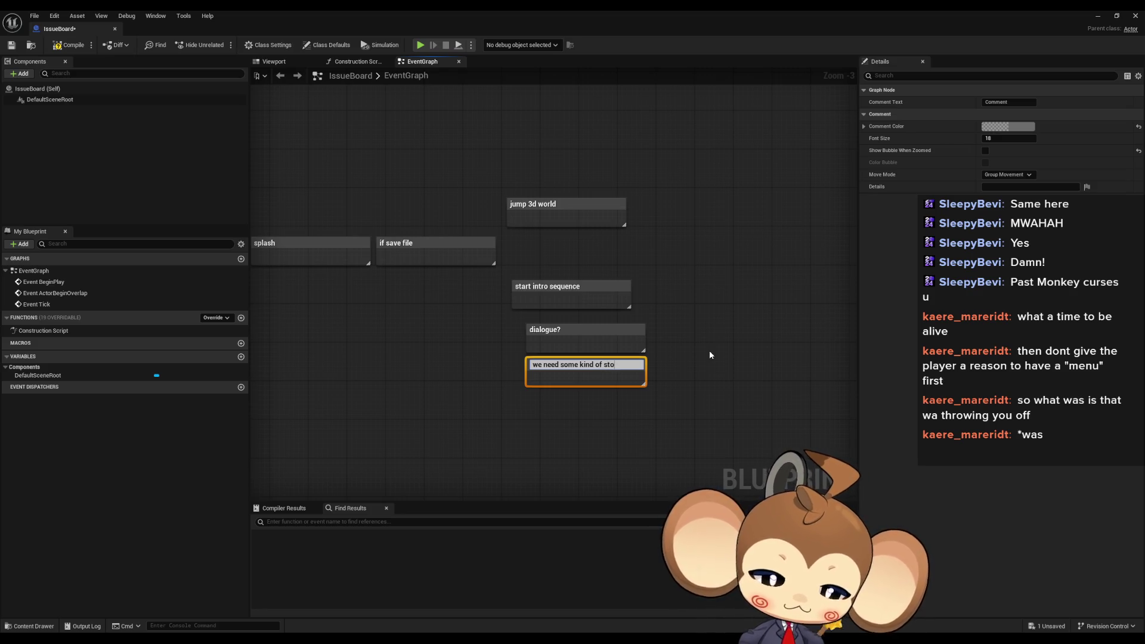
text(ry vessle)
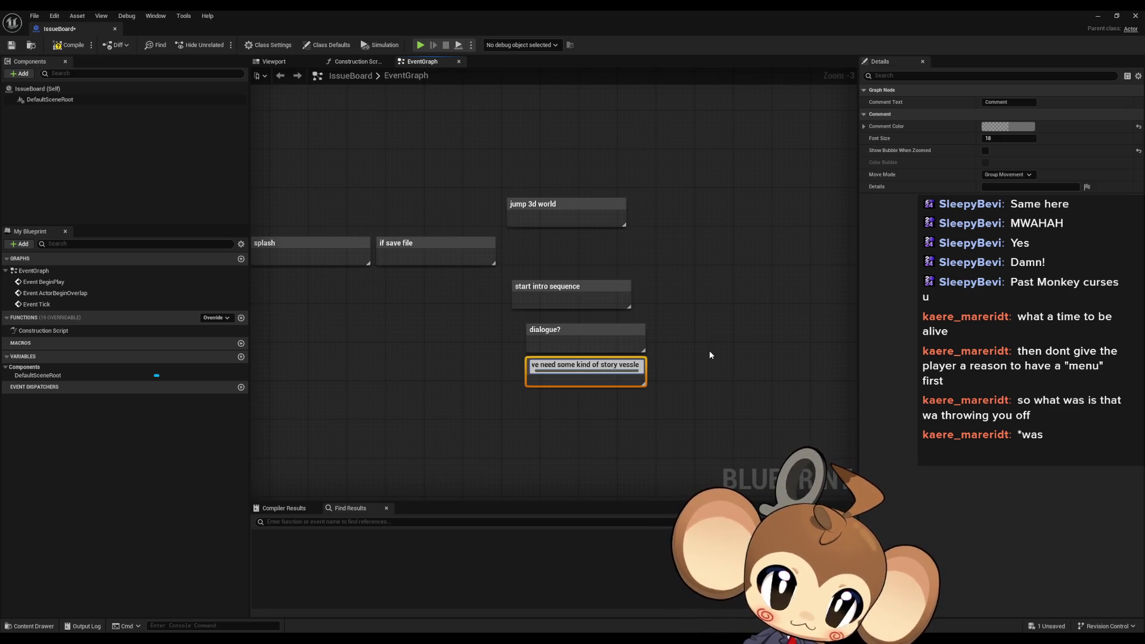
text( hat commun)
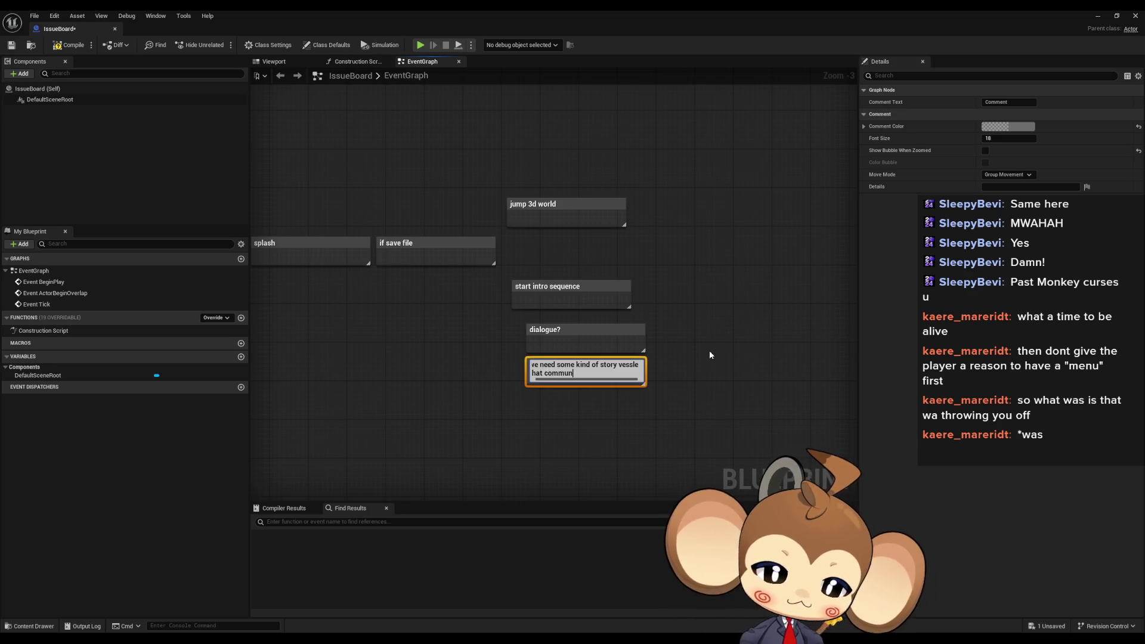
text(icates )
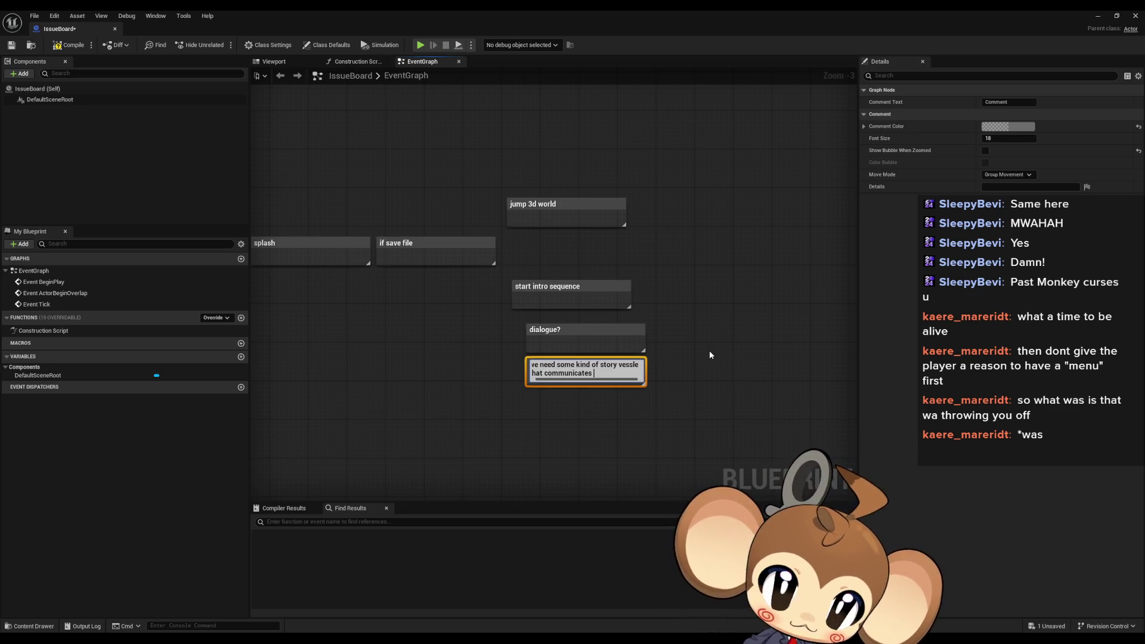
text(that someone)
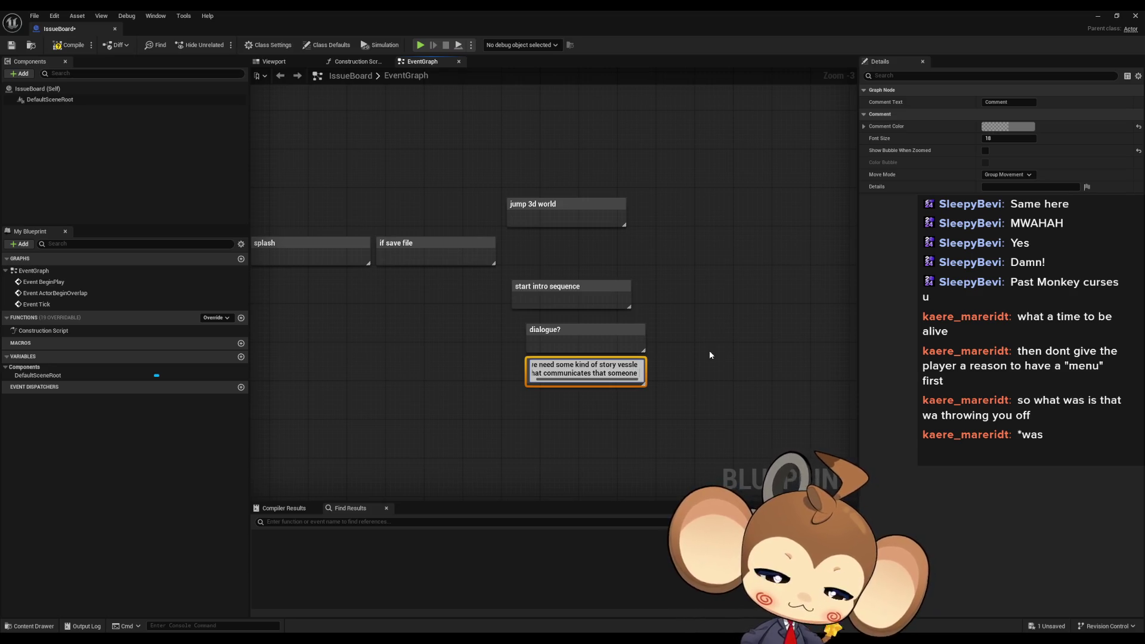
text( gave you this )
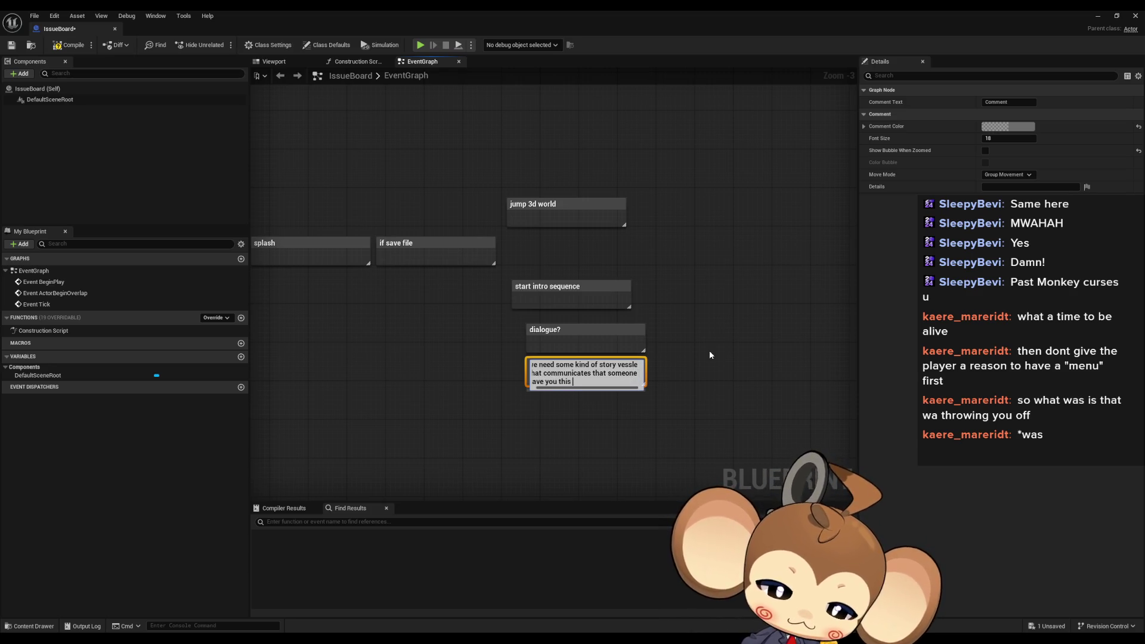
text(software)
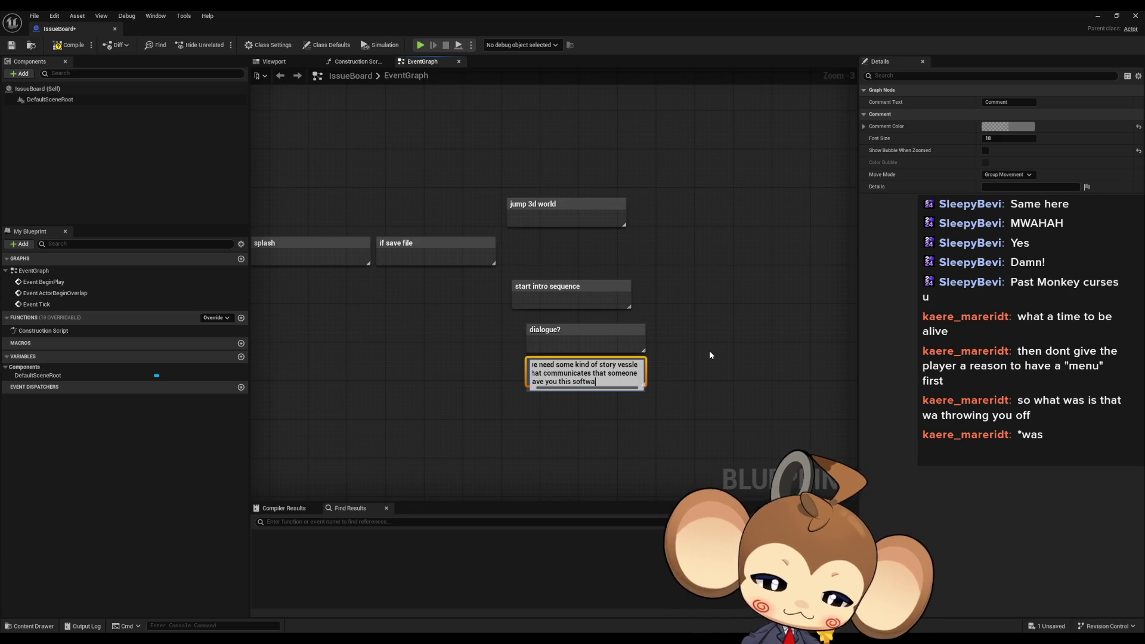
key(Return)
click(701, 352)
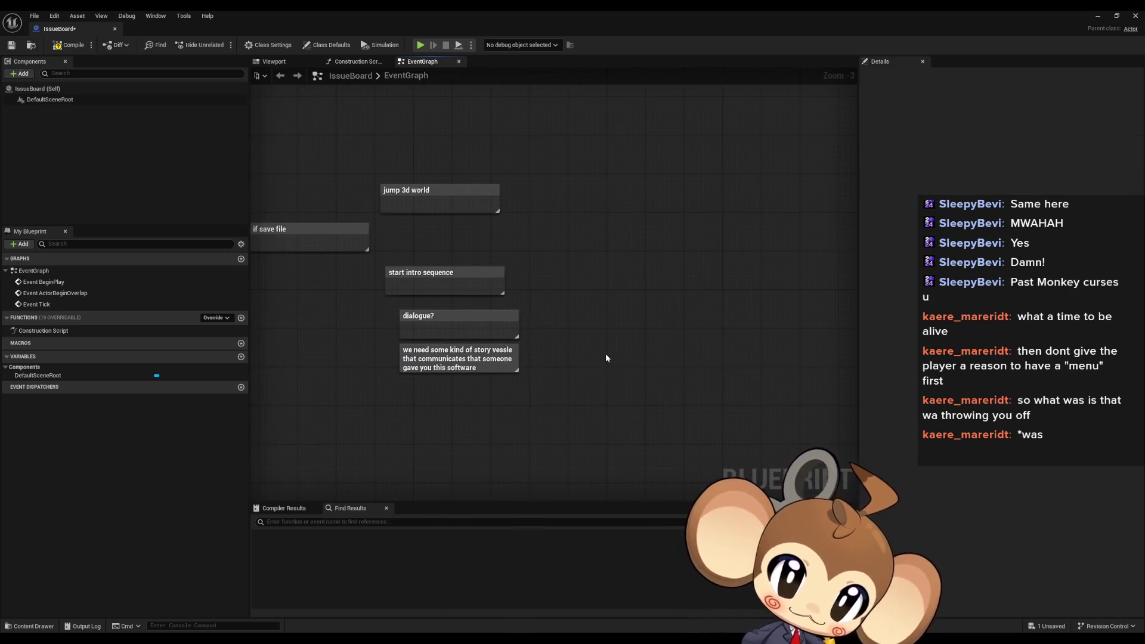
key(c)
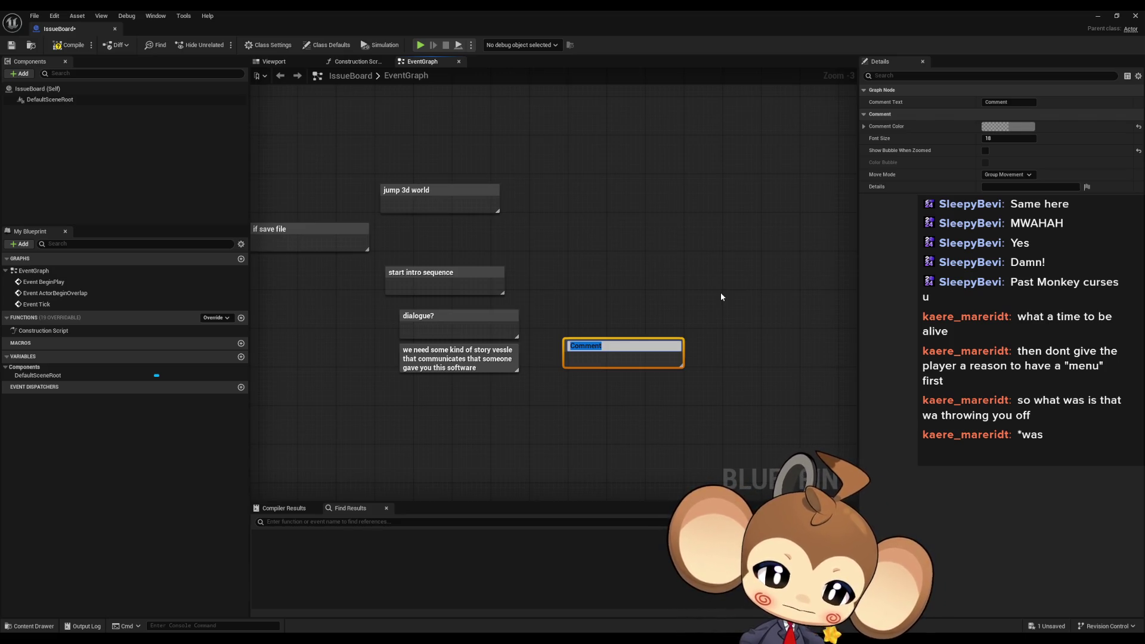
text(world)
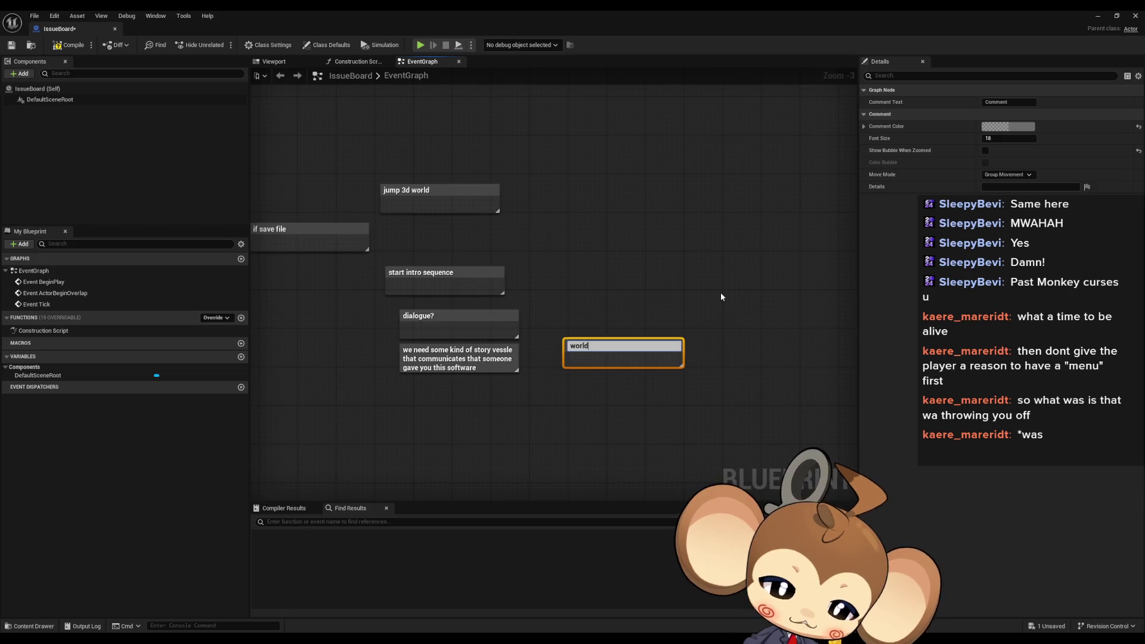
text( creation )
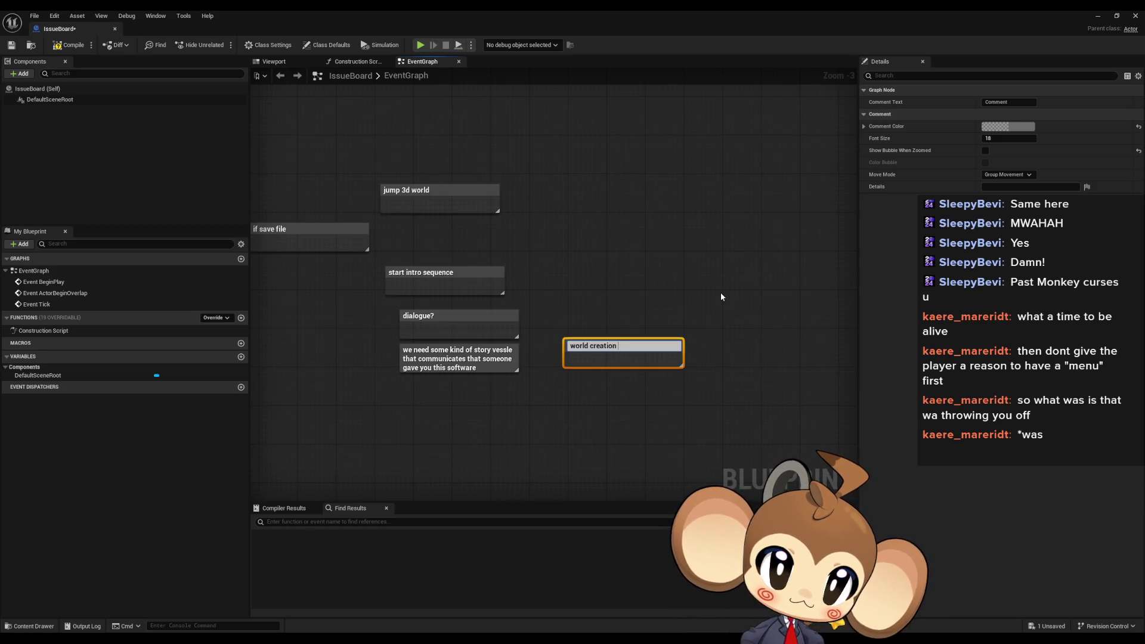
text(in console)
key(Return)
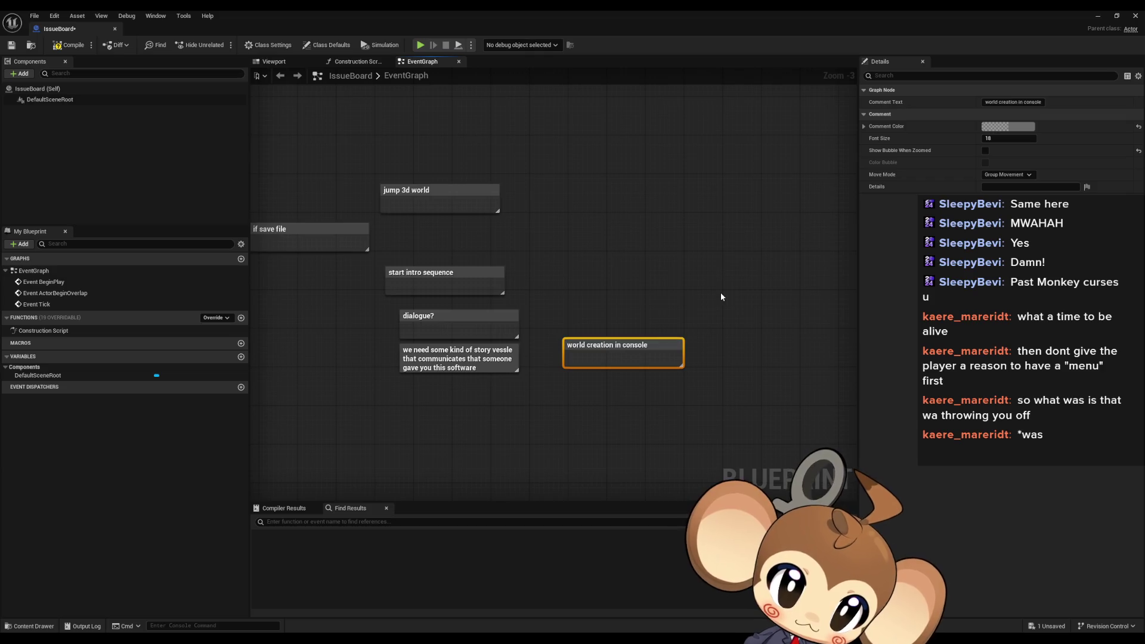
click(570, 403)
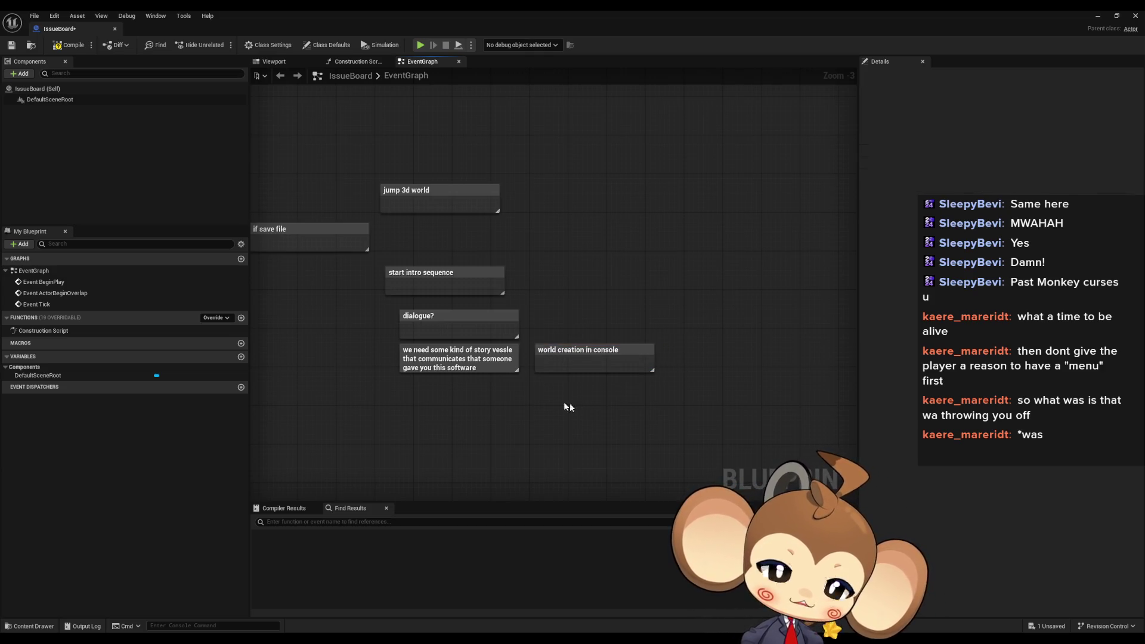
Add a comment 'jump into game with mock battle, unwinnable battle'
scroll(686, 388, up, 2)
key(c)
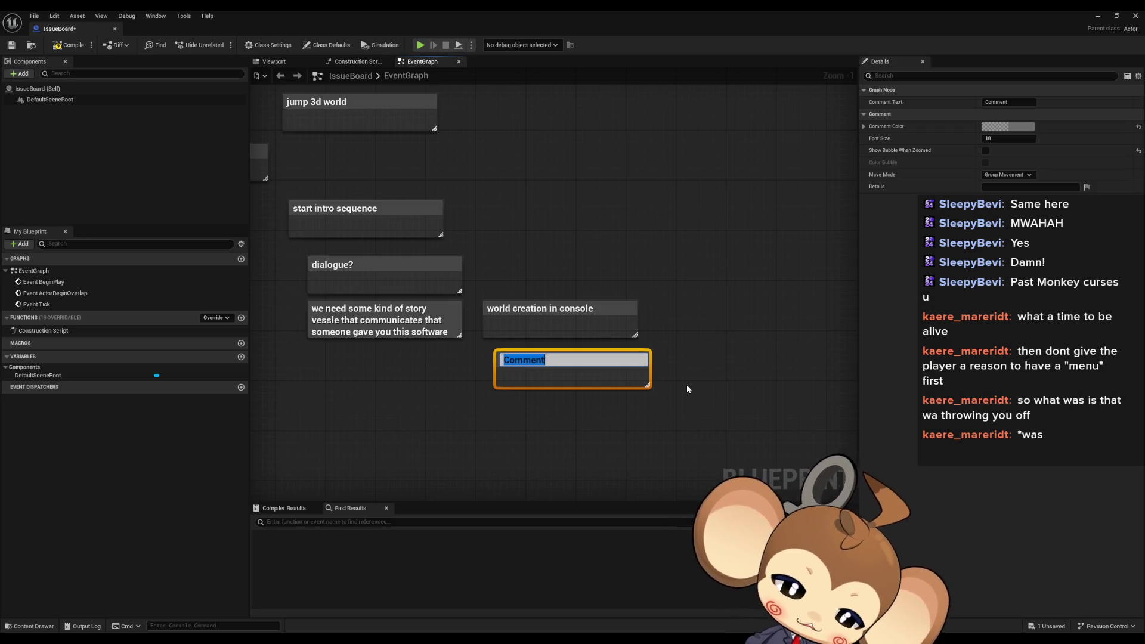
text(jump into game wi)
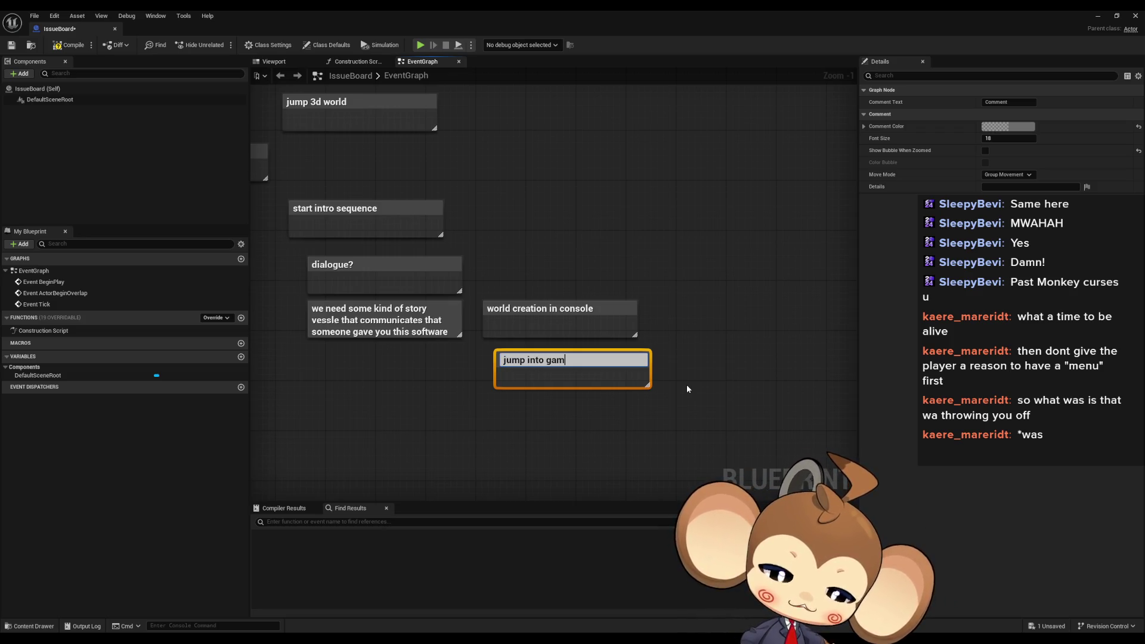
text(th )
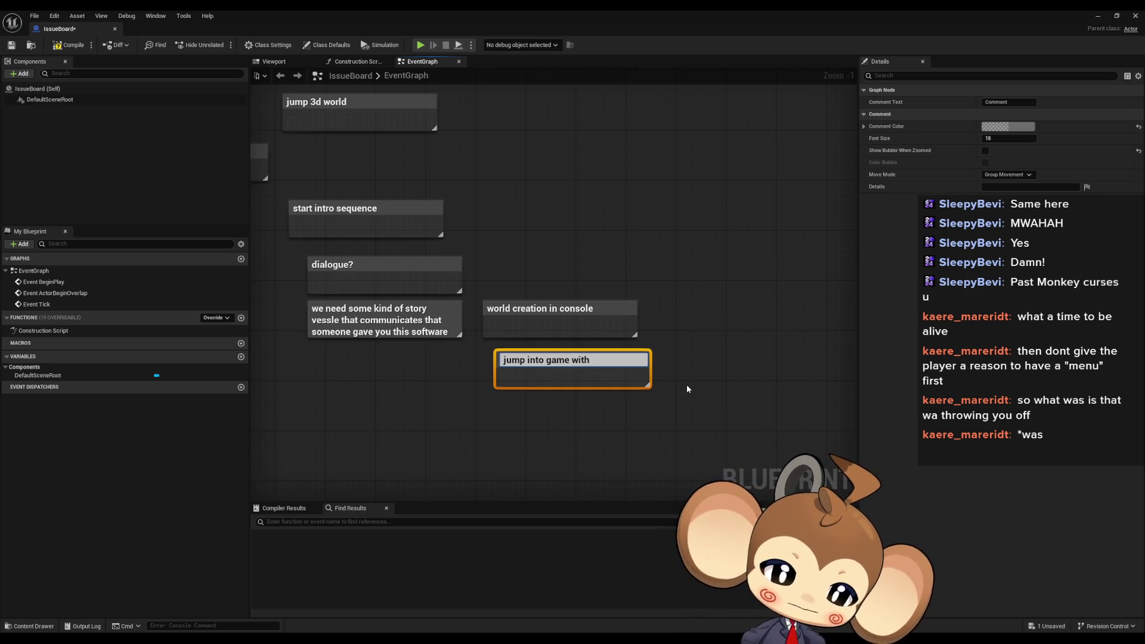
text(moc)
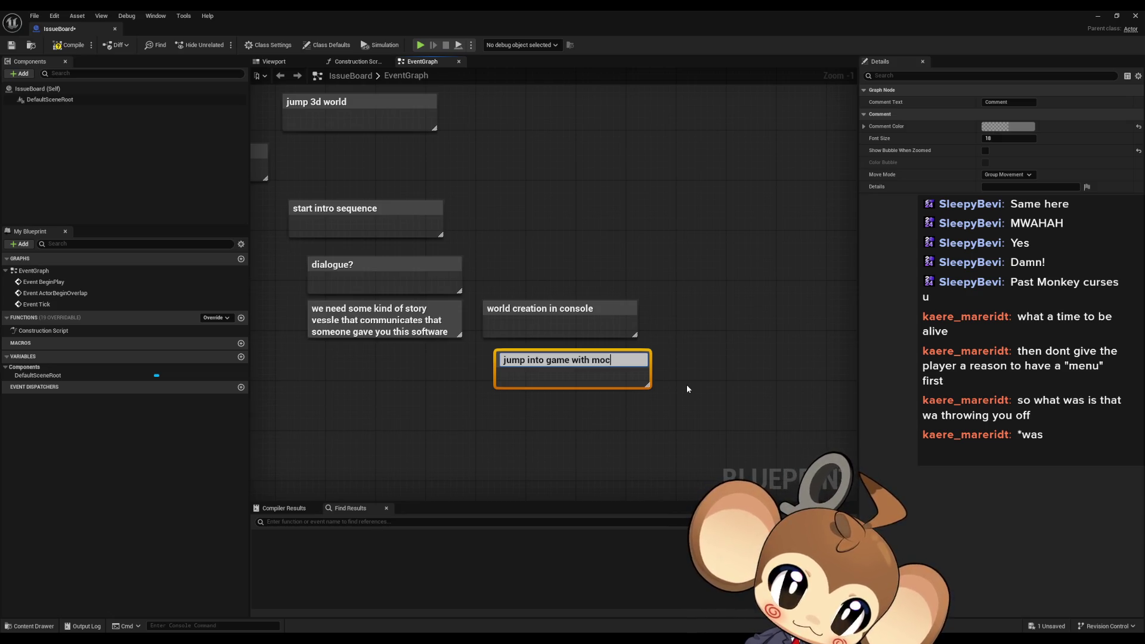
text(k battle)
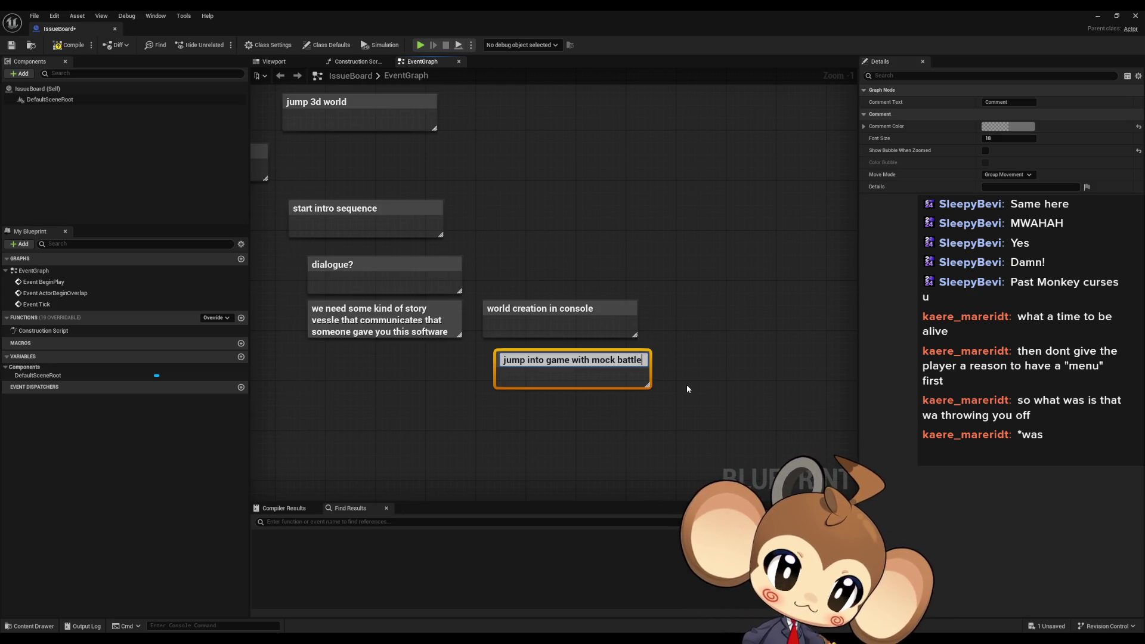
key(Home)
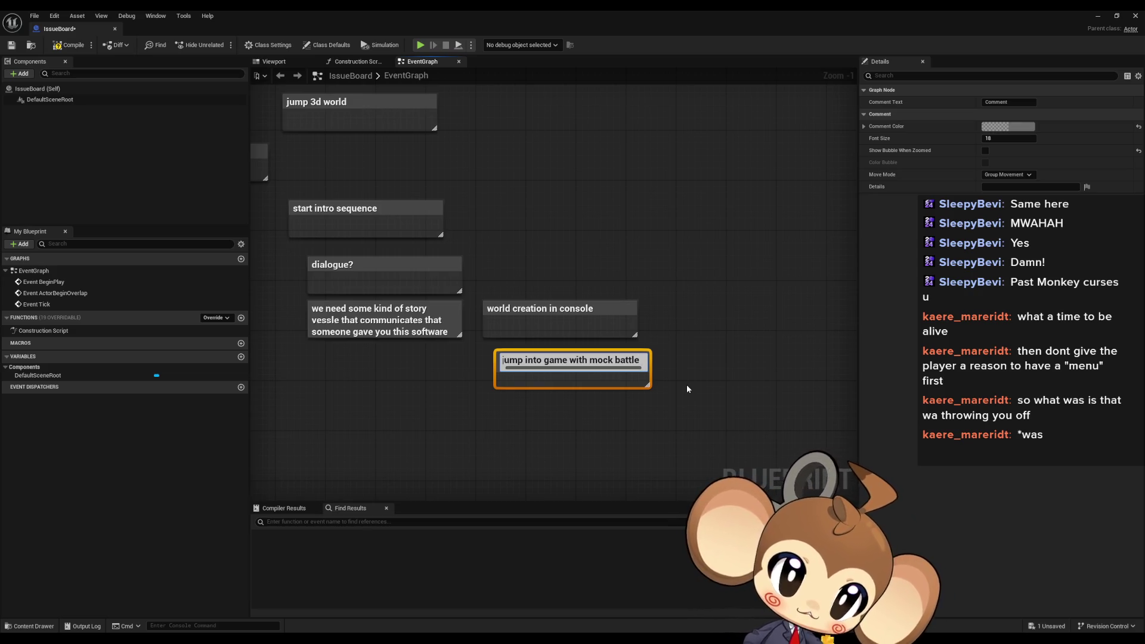
key(End)
text(, unwinnabl)
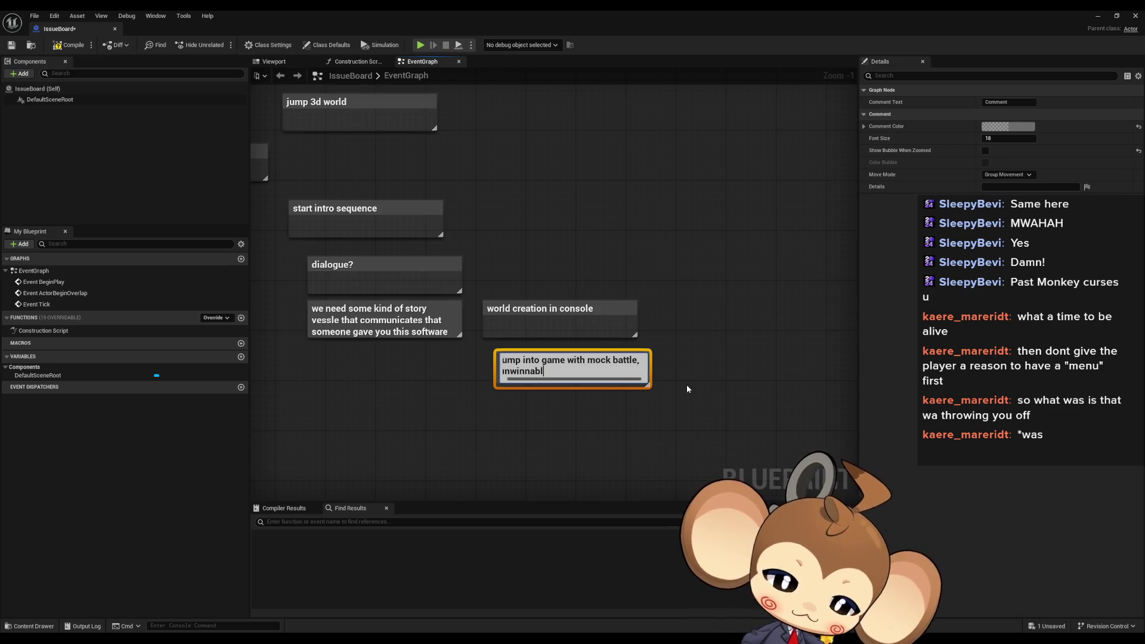
text(e battle)
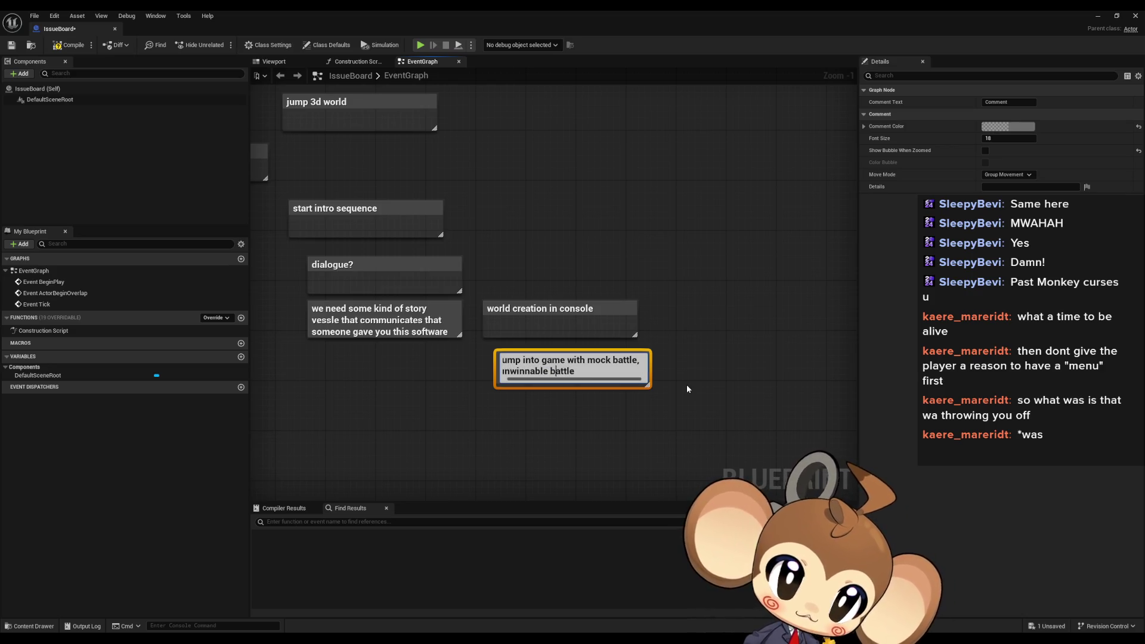
Insert 'initial incident,' and append 'crystal crash sequence and then probably crash to desktop'
key(Home)
key(ctrl+Right)
key(ctrl+Right)
key(ctrl+Right)
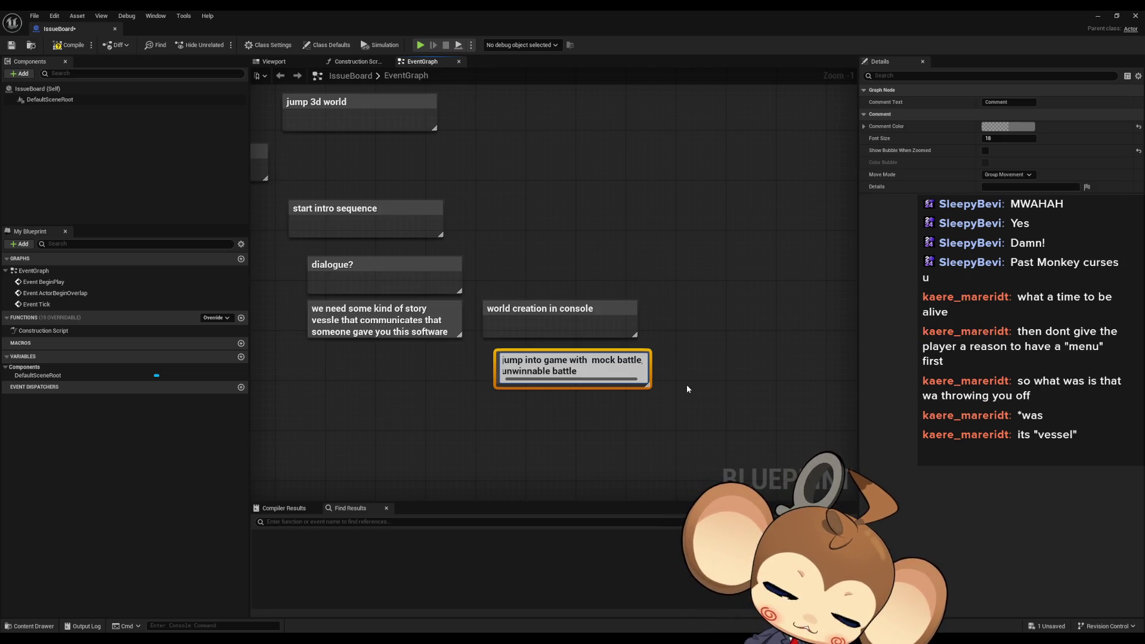
text(initial)
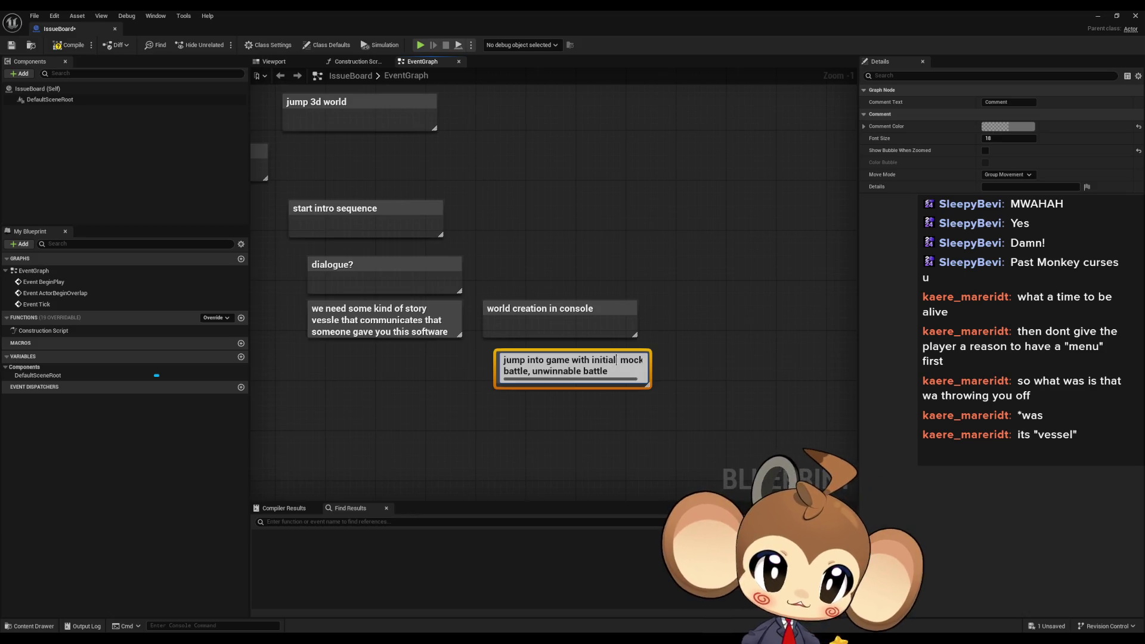
text(incident)
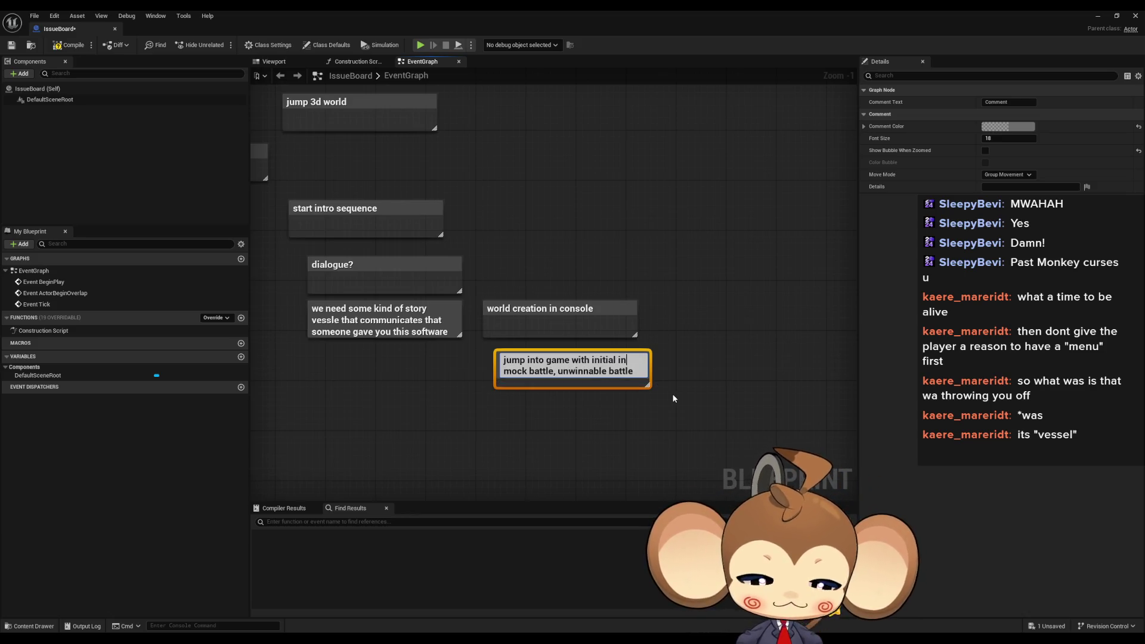
text(, mock battle)
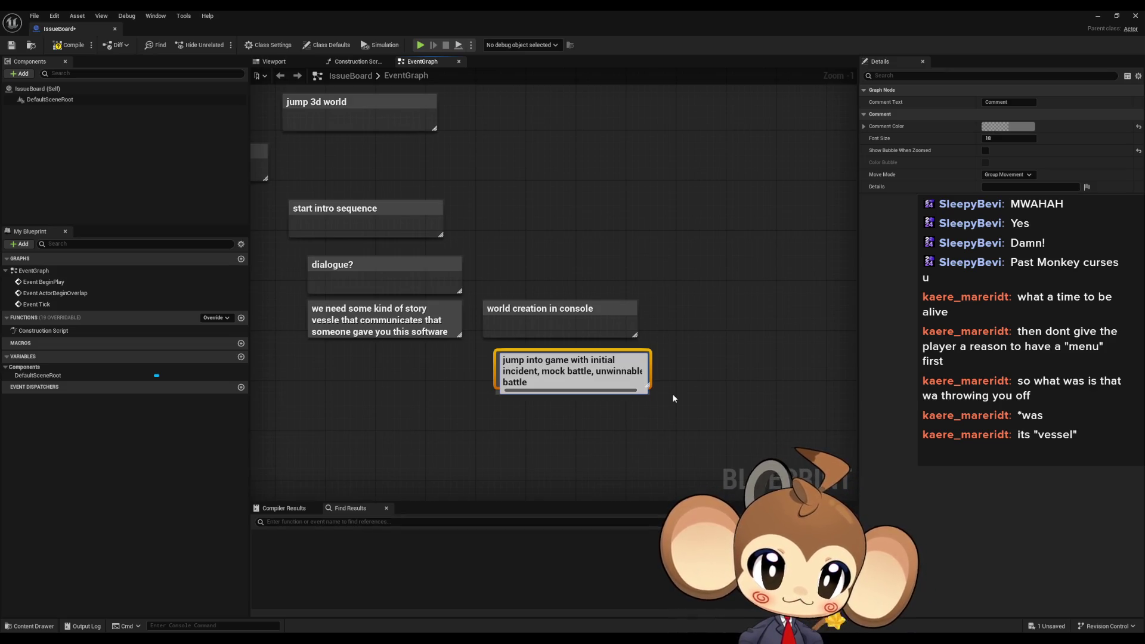
text(, unwinnable battle, )
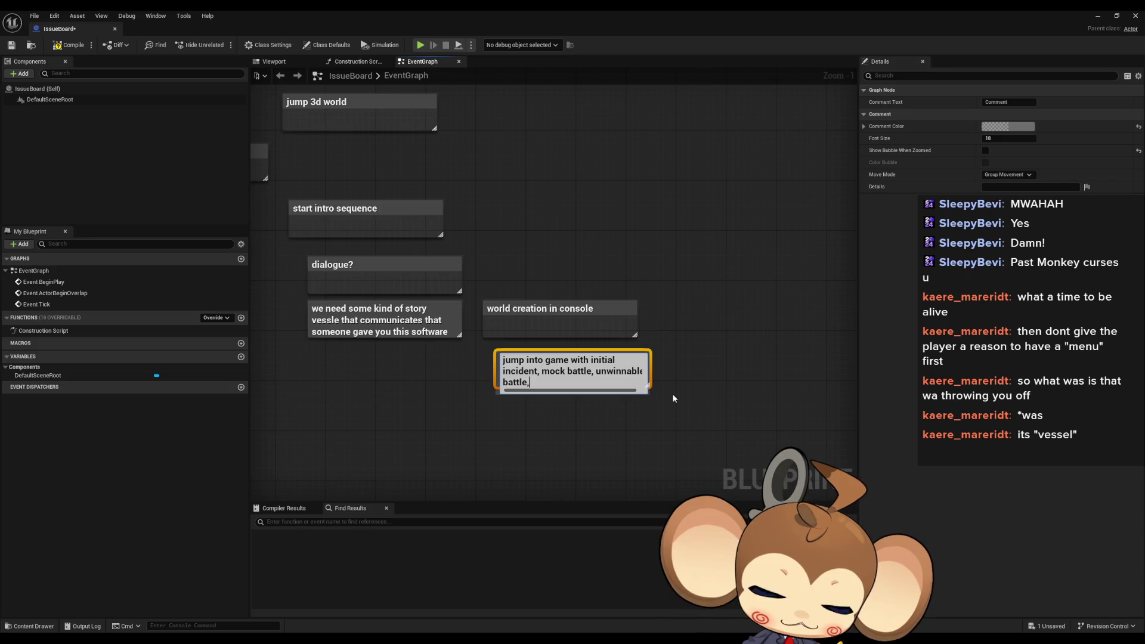
text(crystal crash )
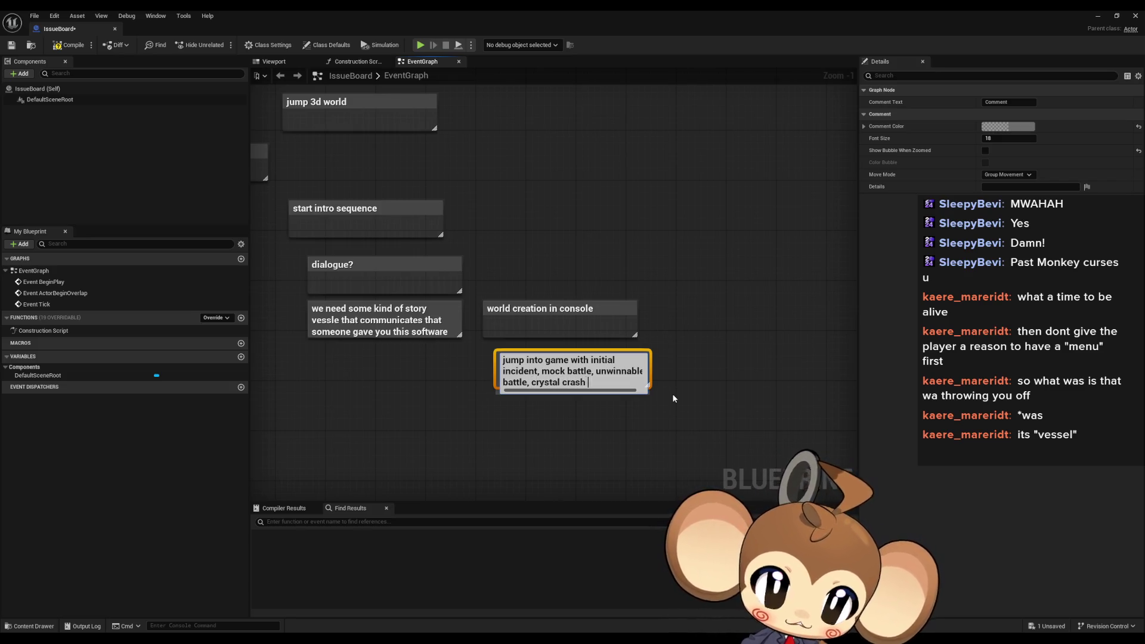
text(sequence)
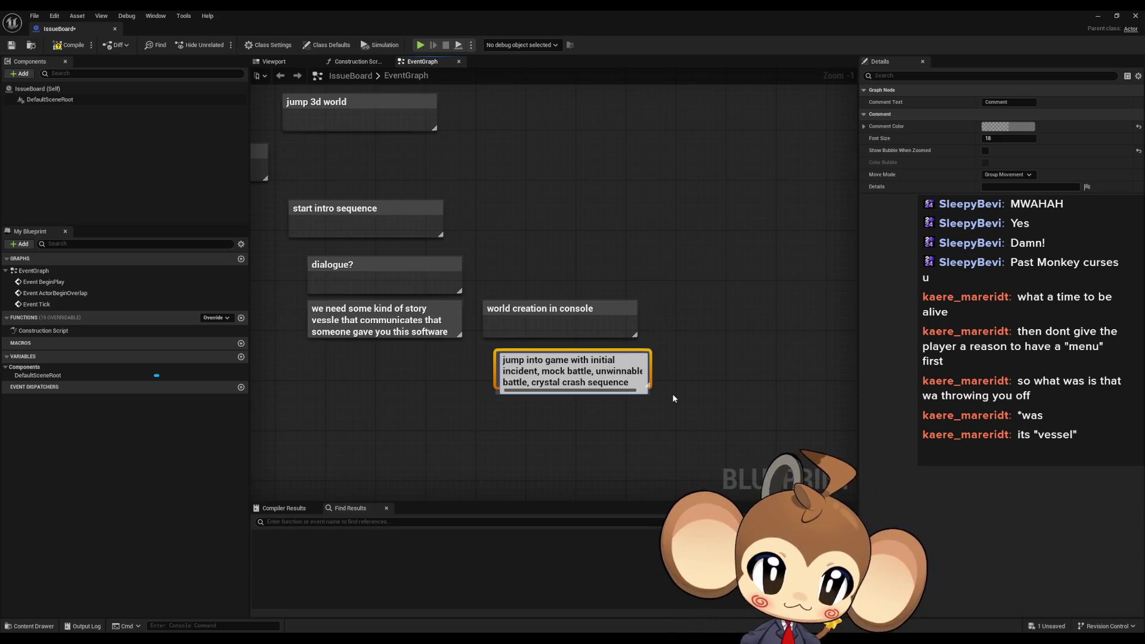
text( and then )
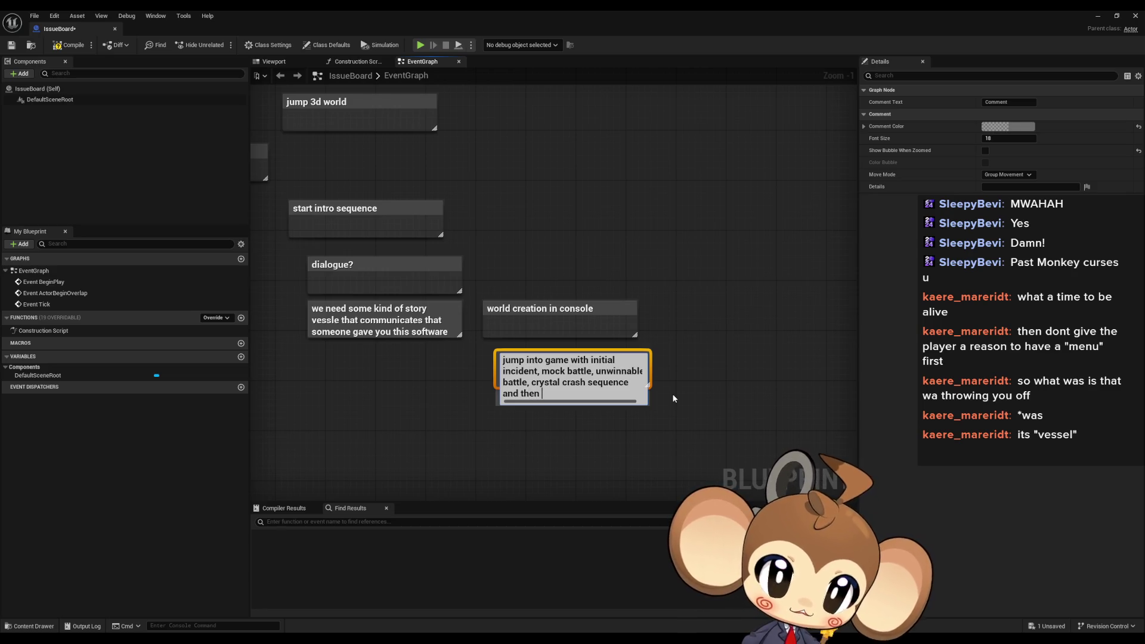
text(probably cra)
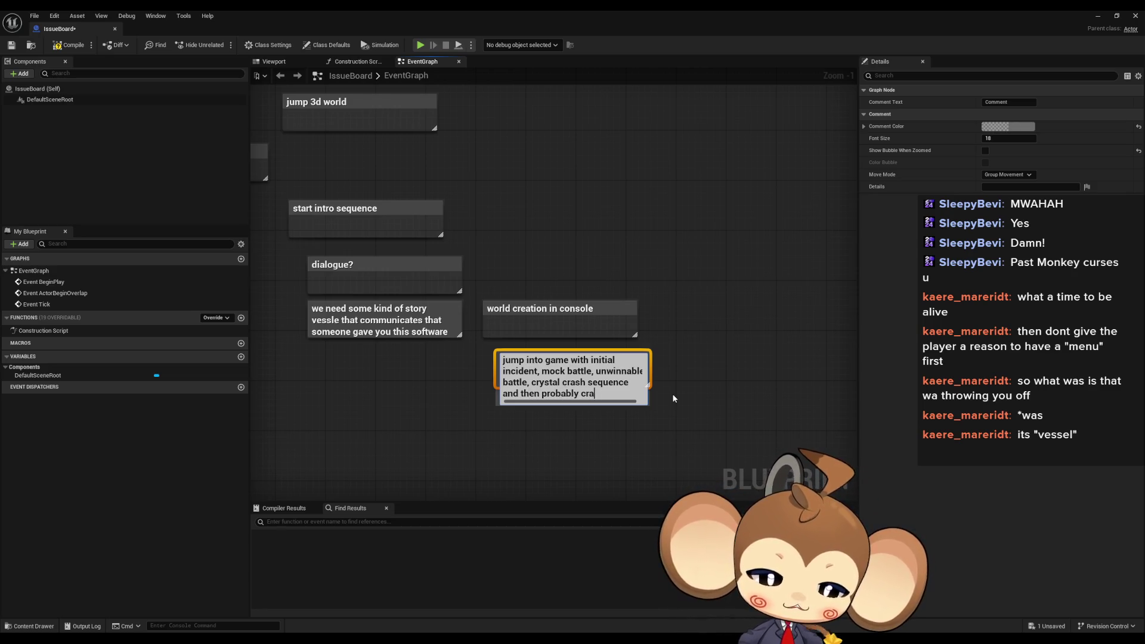
text(sh to desktop)
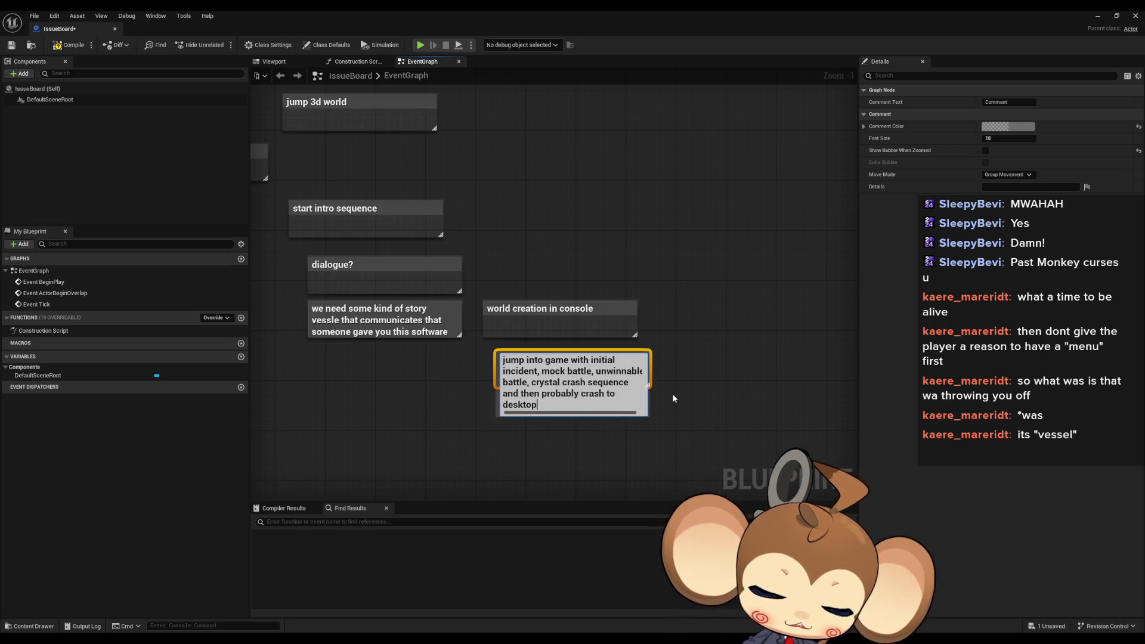
key(Return)
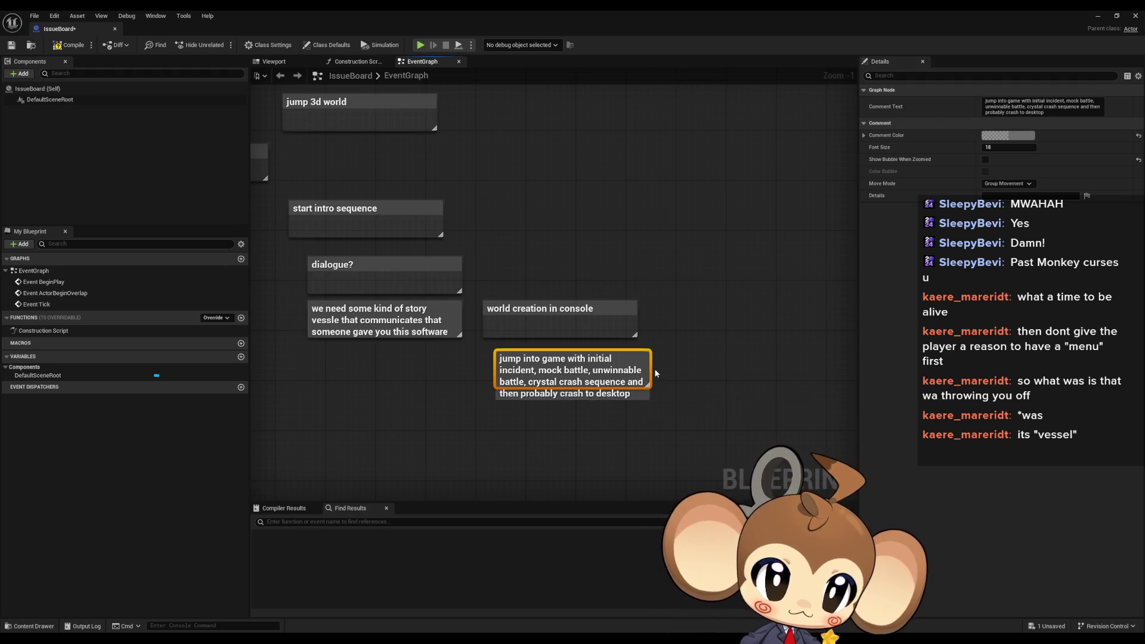
Fix the 'vessle' typo to 'vessel' in the story comment text
double_click(335, 315)
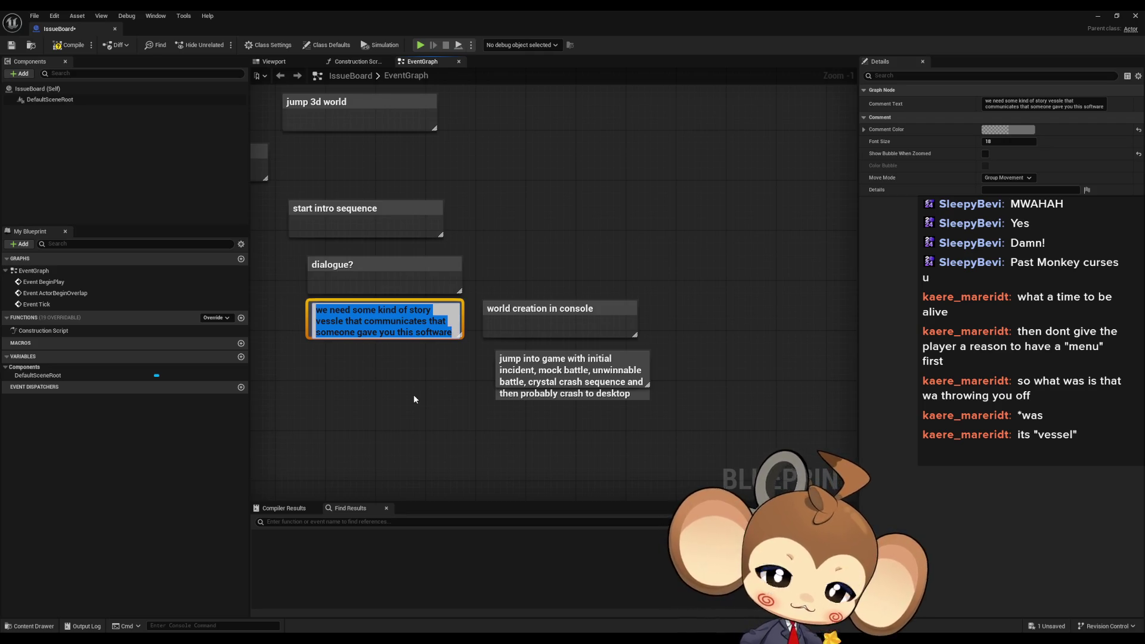
click(343, 321)
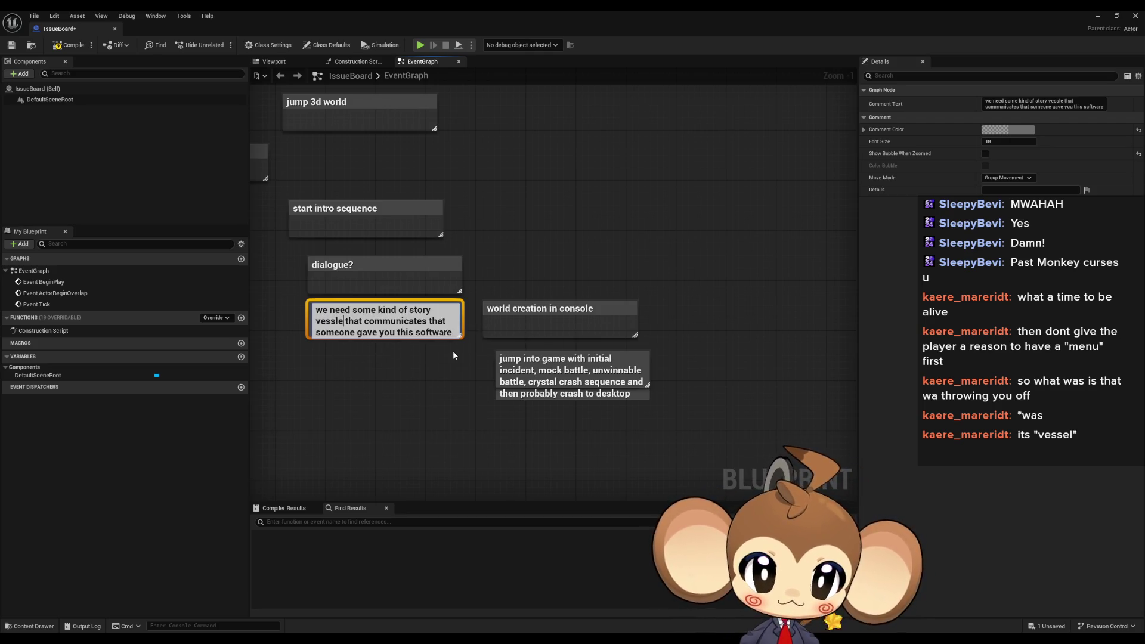
key(BackSpace)
key(BackSpace)
text(el)
key(Return)
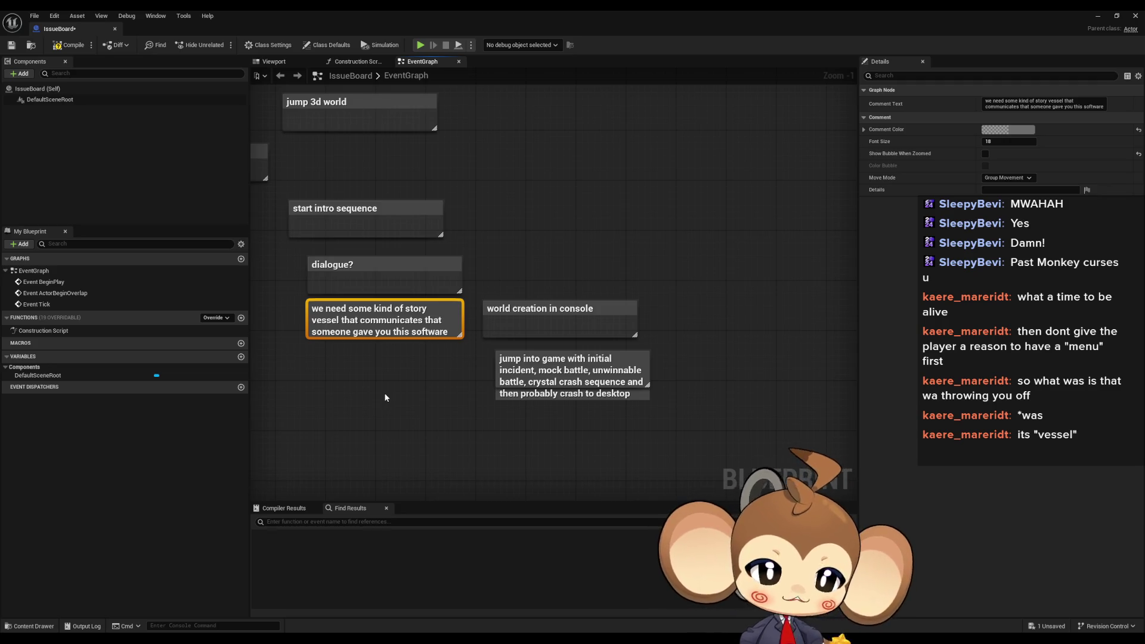
drag(388, 399, 459, 412)
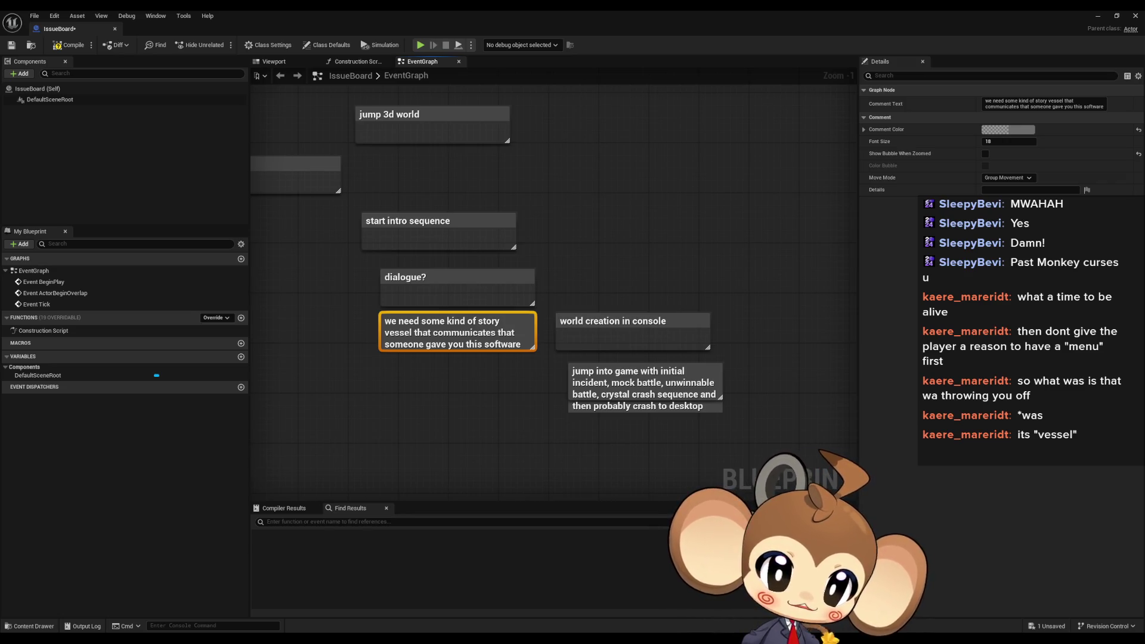
scroll(567, 327, down, 1)
drag(567, 339, 641, 355)
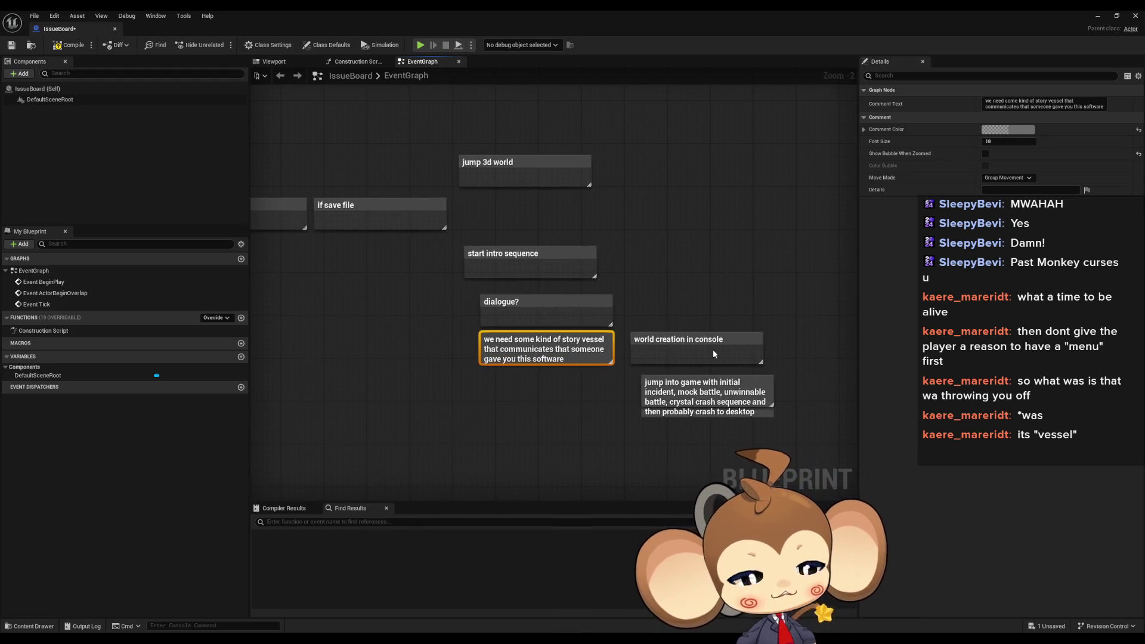
scroll(714, 349, down, 1)
drag(787, 353, 760, 357)
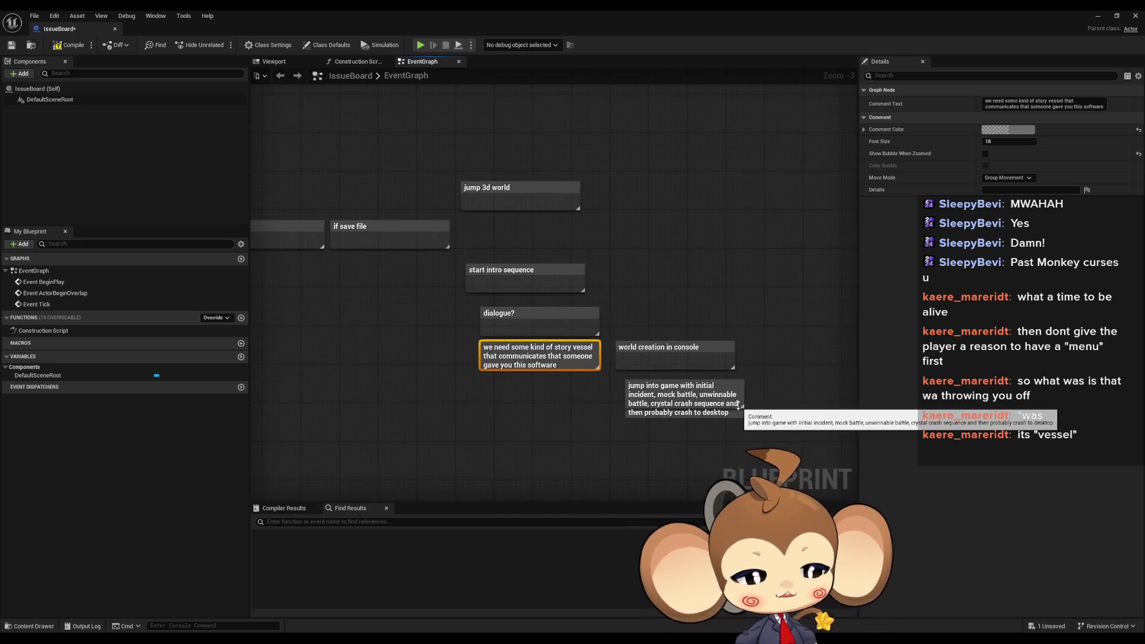
drag(739, 445, 733, 417)
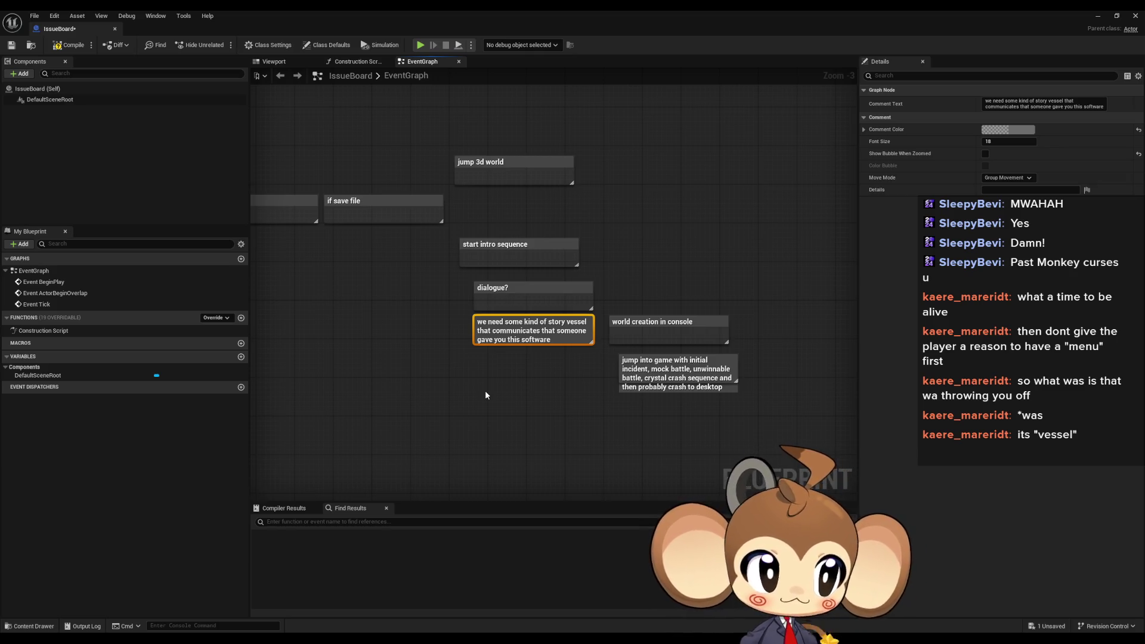
Move the 'jump into game' comment slightly right and make its box taller to fit the text
click(522, 365)
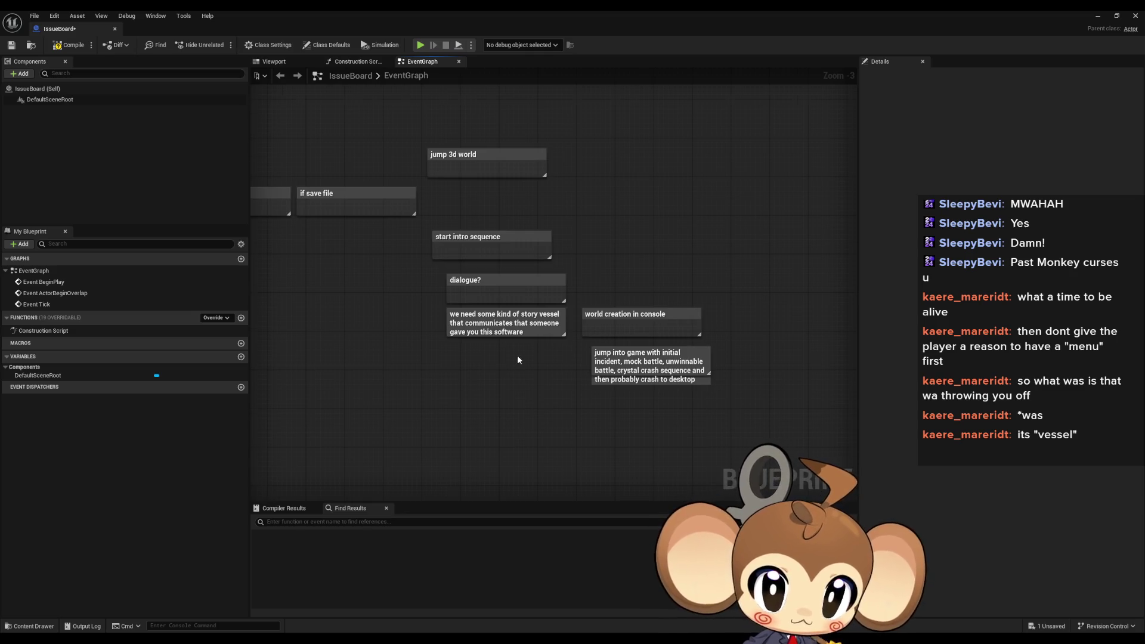
scroll(517, 362, up, 1)
click(620, 366)
drag(620, 366, 626, 367)
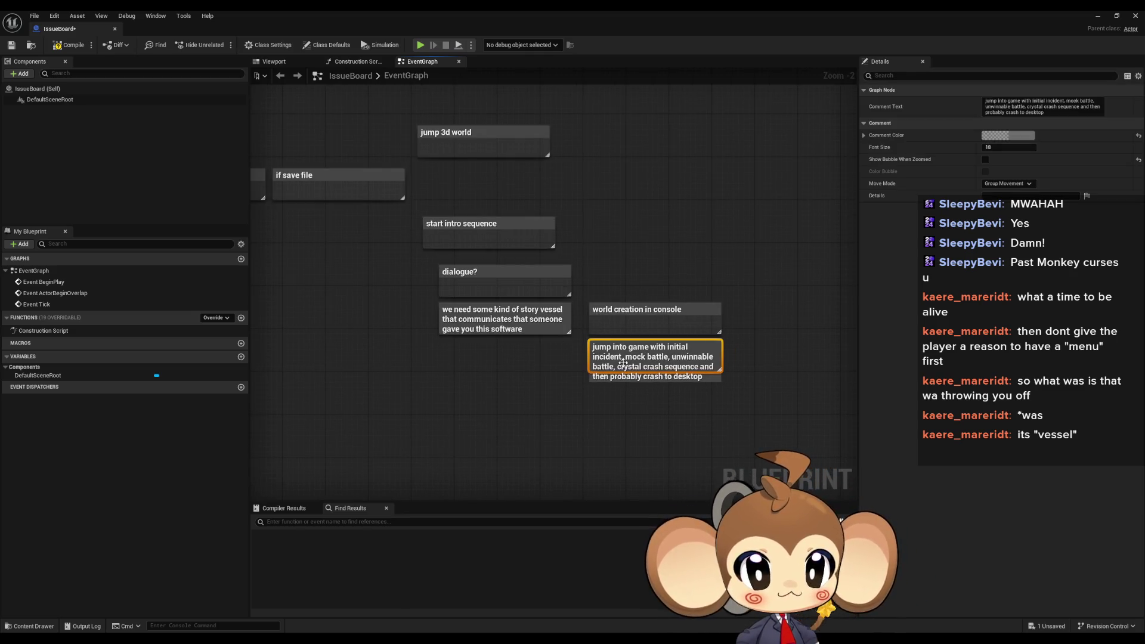
click(600, 403)
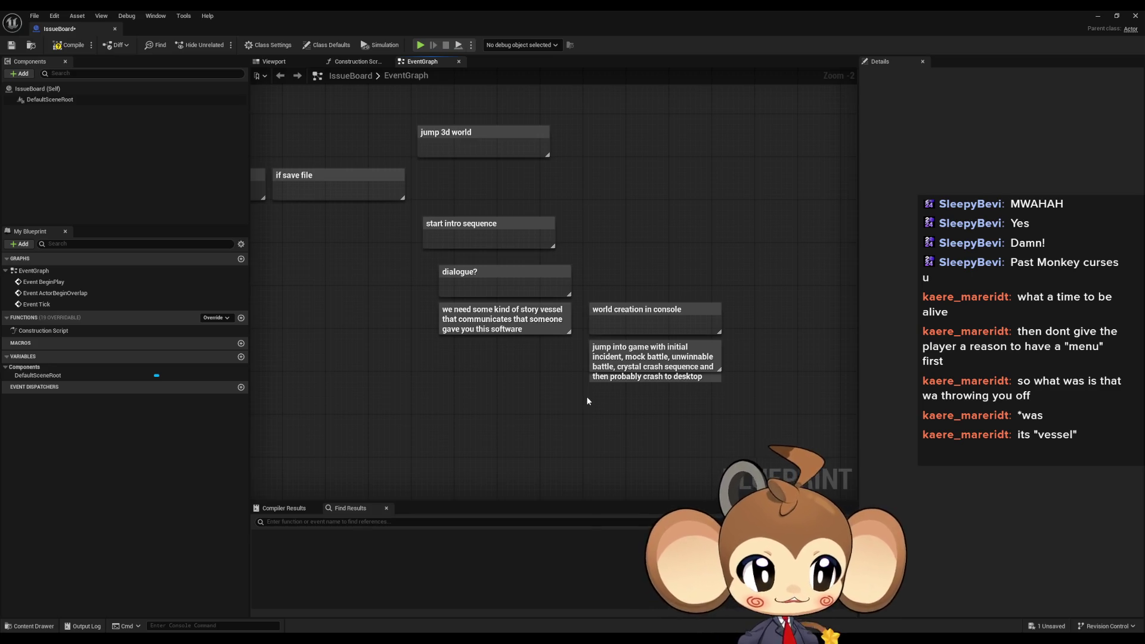
drag(626, 382, 626, 406)
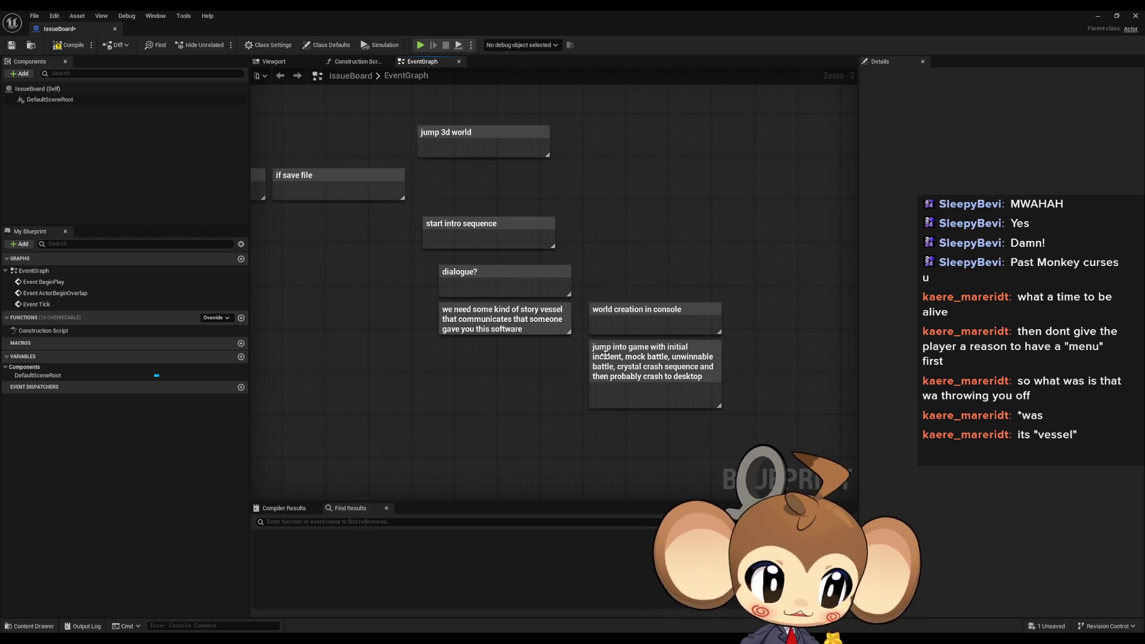
scroll(604, 356, down, 2)
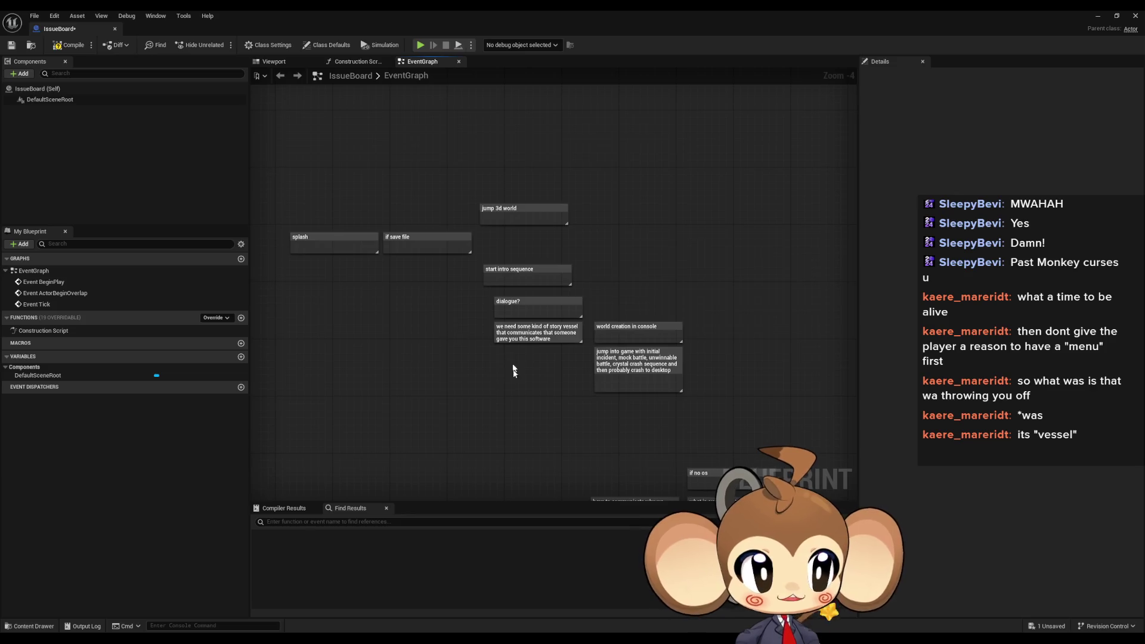
drag(522, 397, 508, 383)
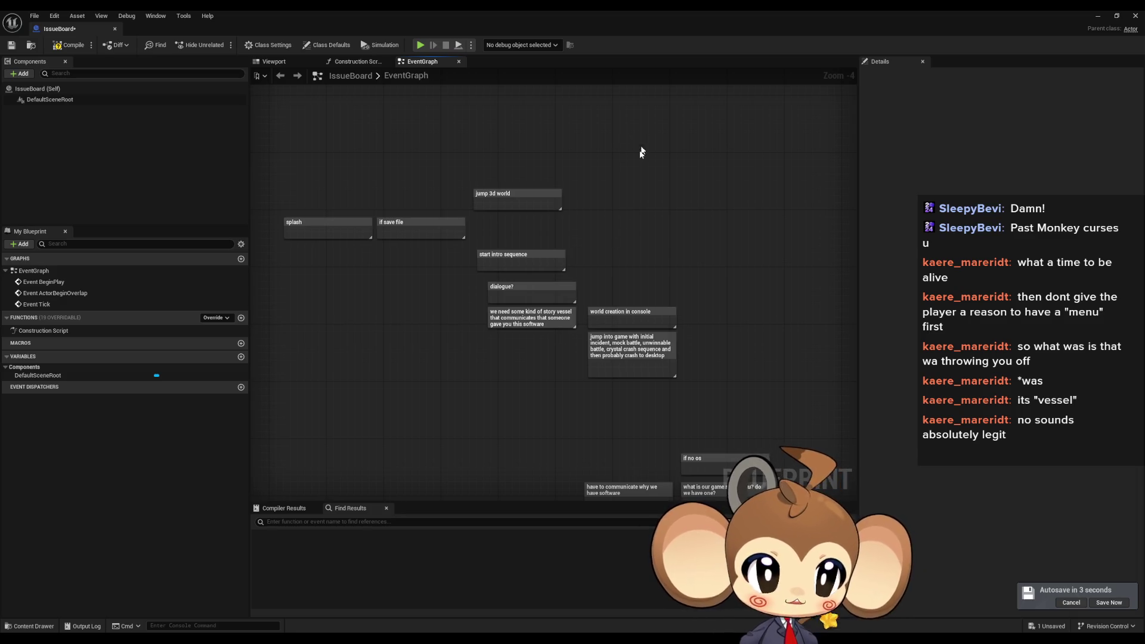
Box-select the four story-flow comments and shift them slightly left
drag(650, 247, 588, 224)
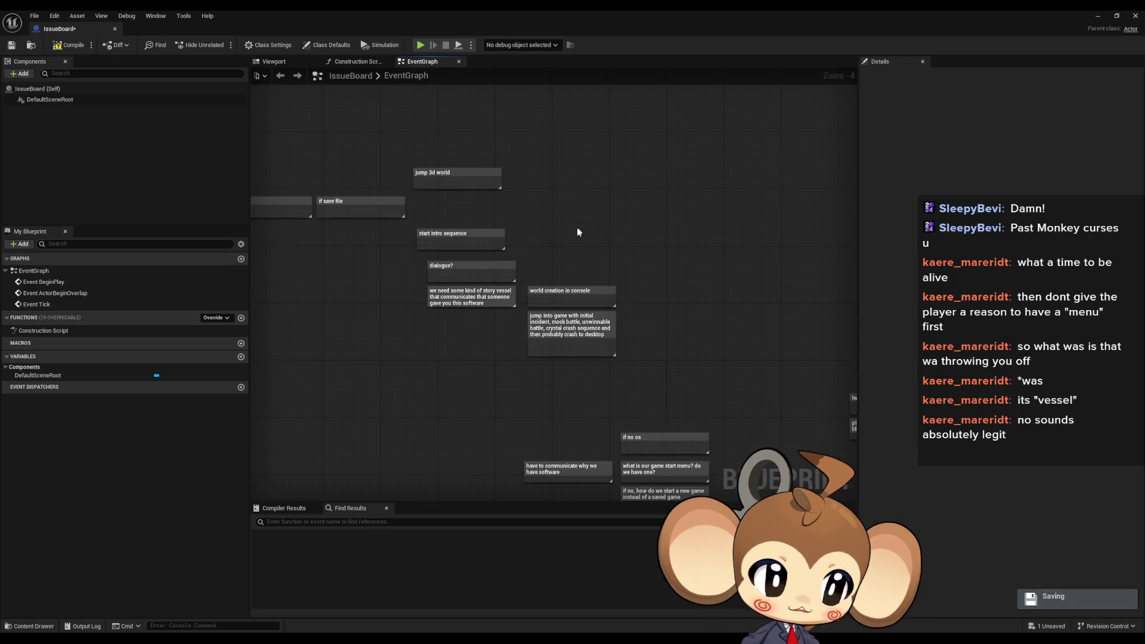
scroll(576, 230, up, 1)
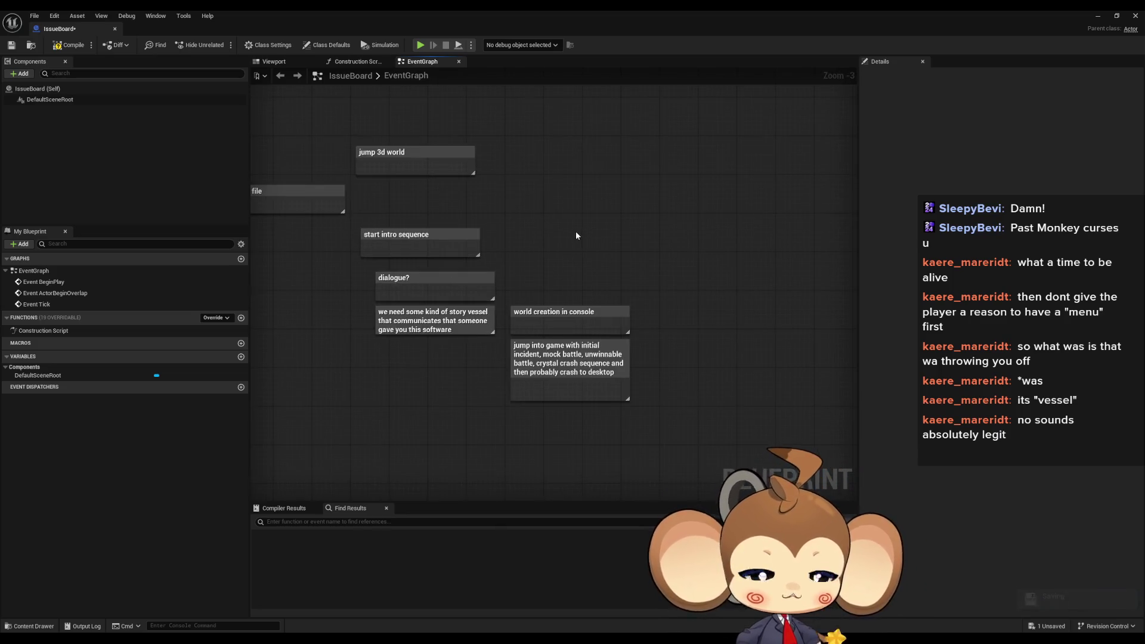
drag(576, 235, 609, 274)
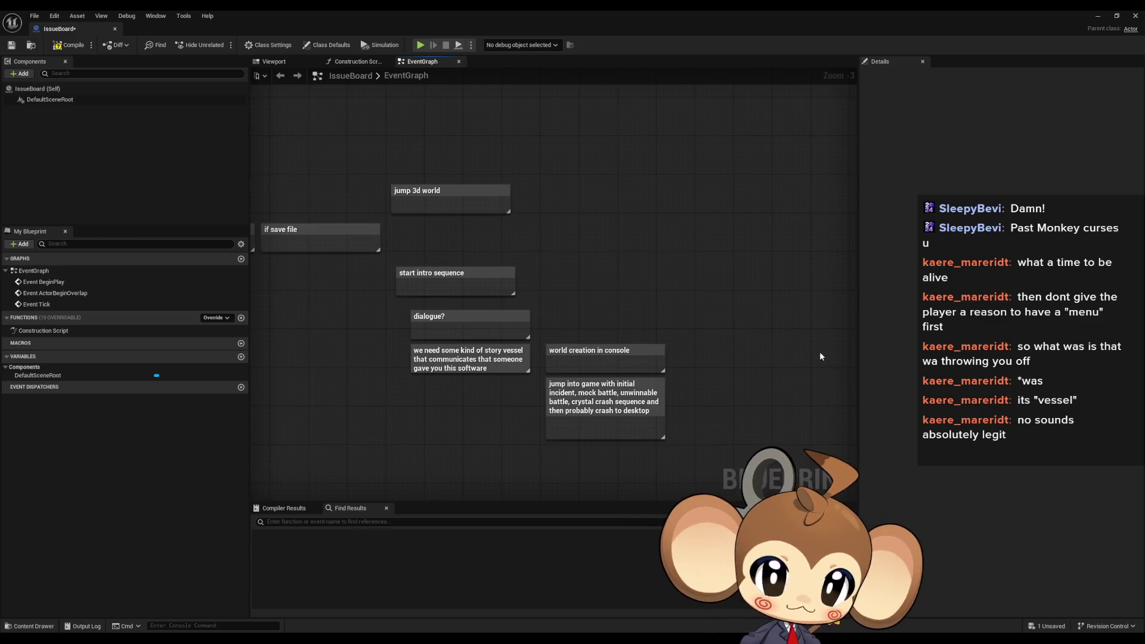
mouse_move(821, 357)
mouse_down()
mouse_move(823, 331)
mouse_move(788, 299)
mouse_up()
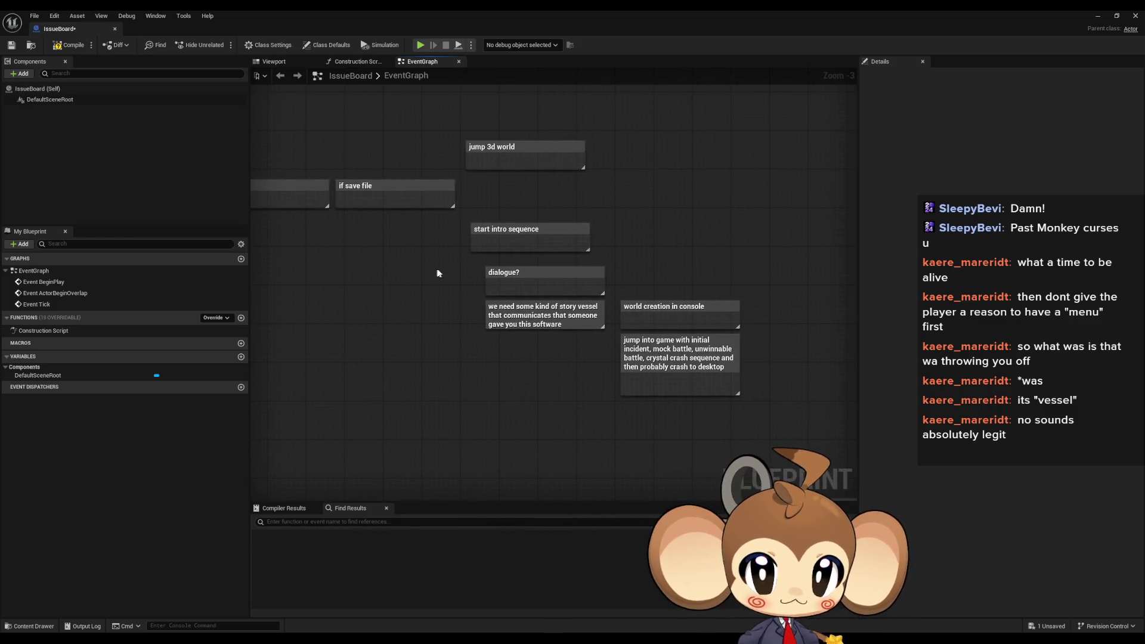
drag(437, 273, 634, 351)
drag(513, 270, 500, 267)
click(717, 314)
scroll(606, 299, down, 3)
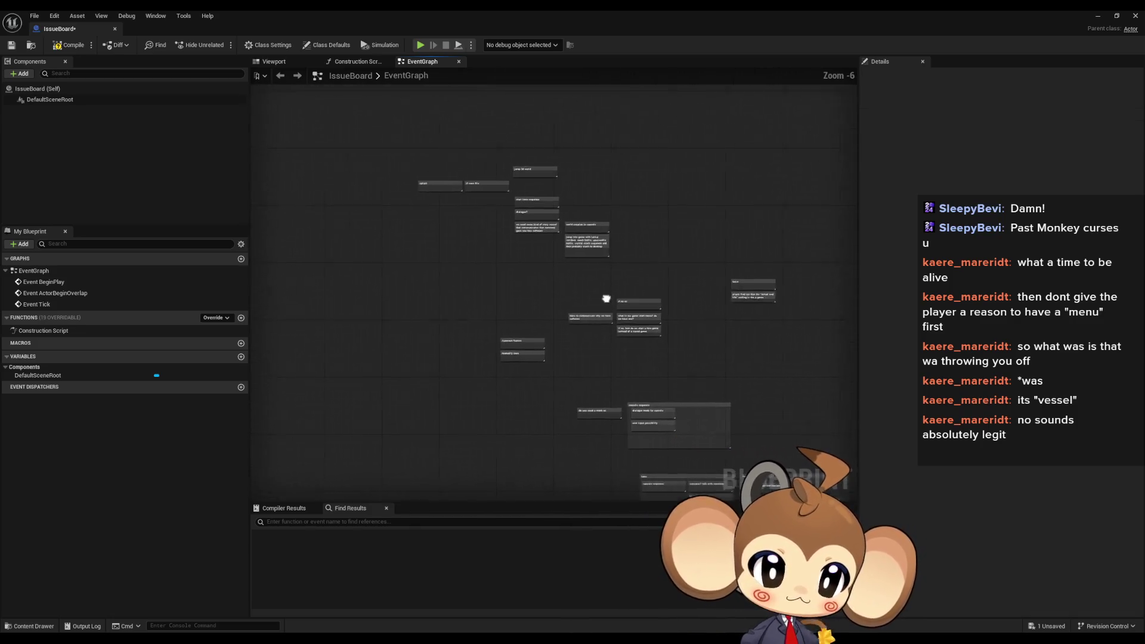
scroll(606, 299, up, 2)
mouse_move(549, 302)
mouse_down()
mouse_move(670, 361)
mouse_move(698, 389)
mouse_up()
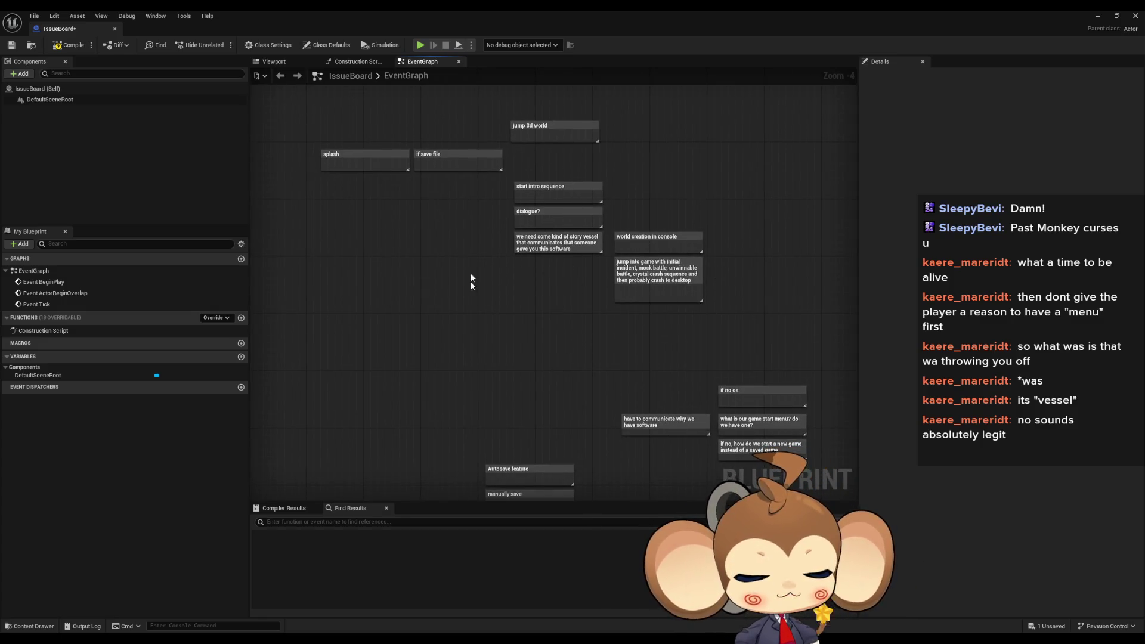
scroll(621, 276, down, 3)
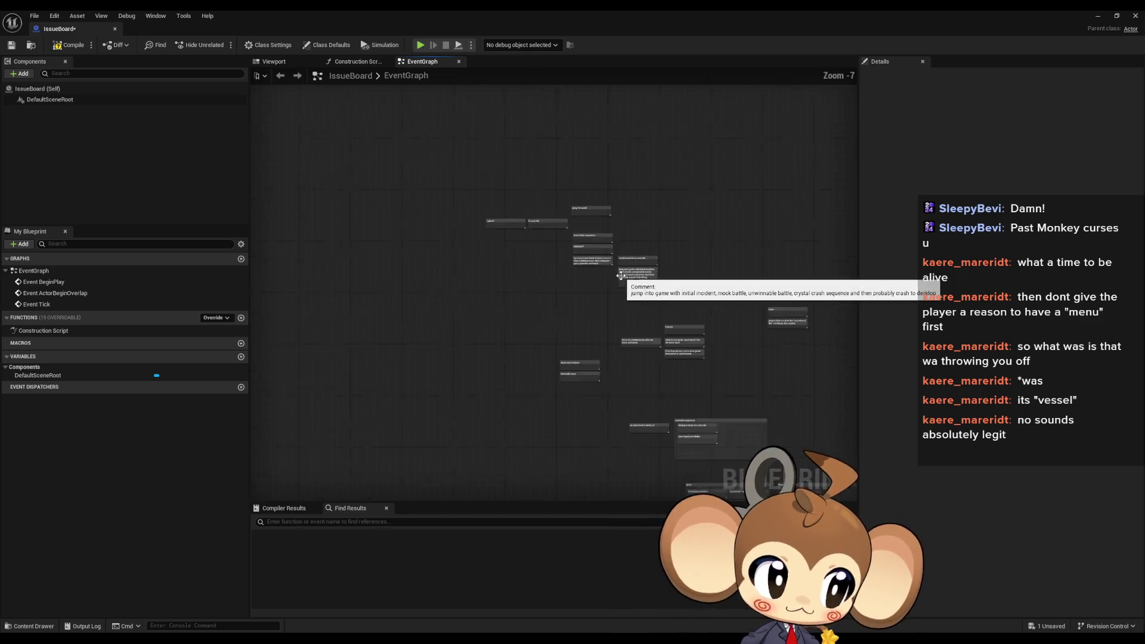
scroll(622, 276, down, 1)
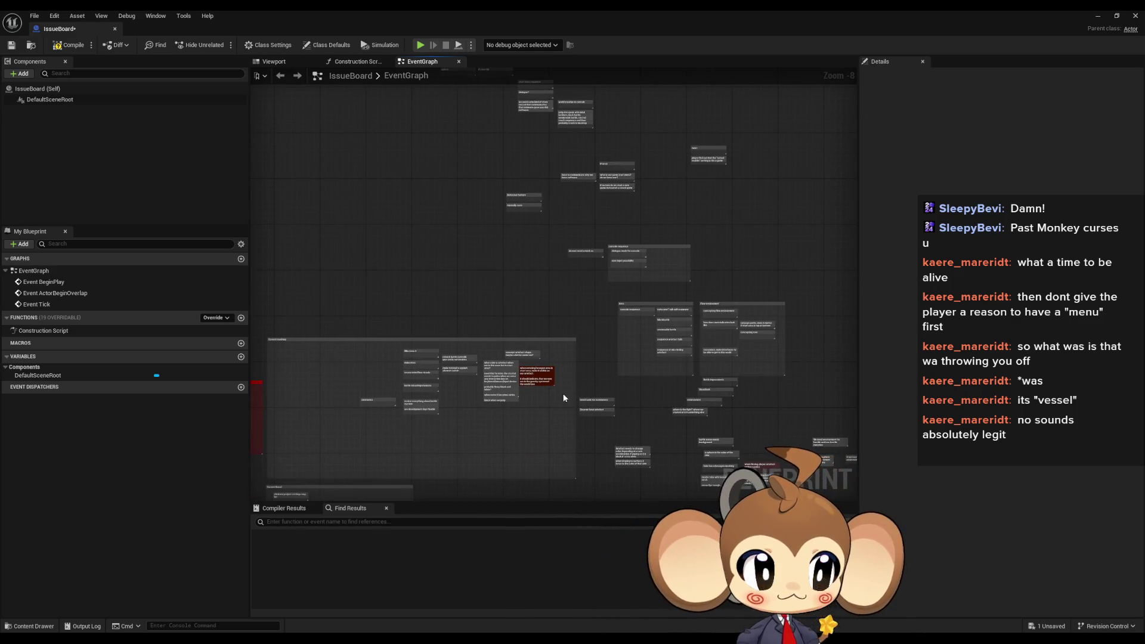
scroll(485, 407, up, 4)
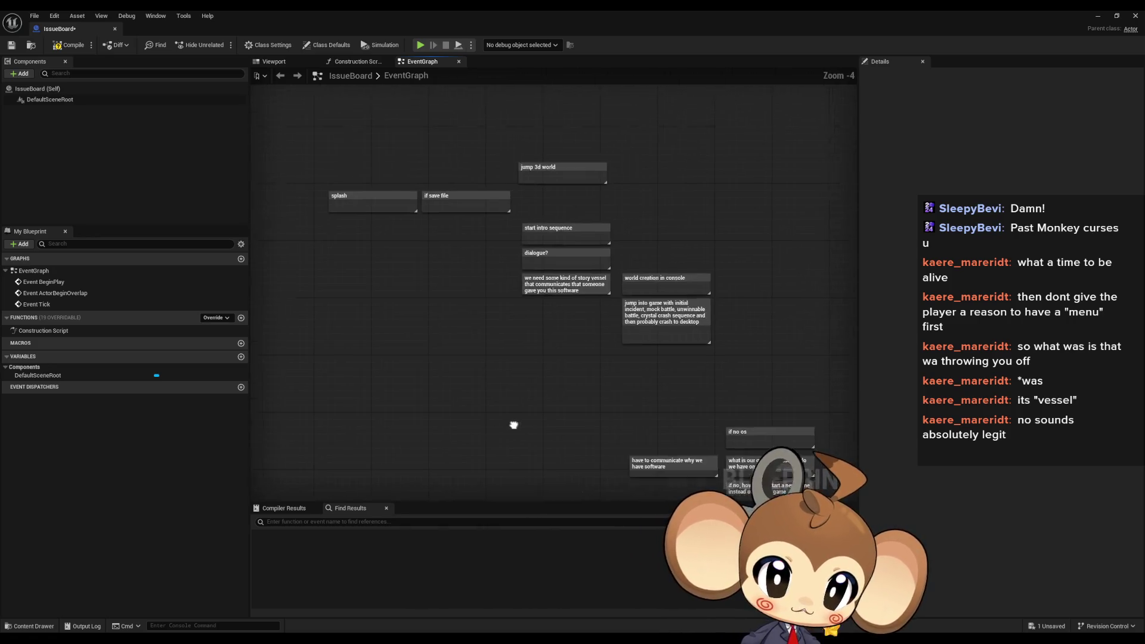
mouse_move(307, 133)
mouse_down()
mouse_move(657, 328)
mouse_move(707, 427)
mouse_up()
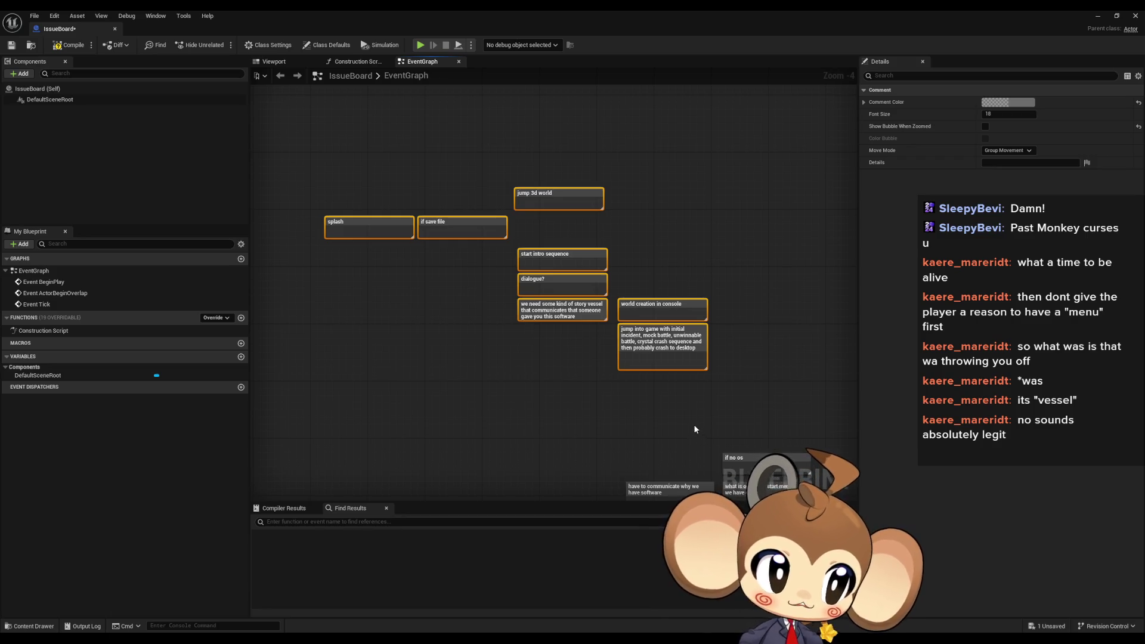
click(701, 413)
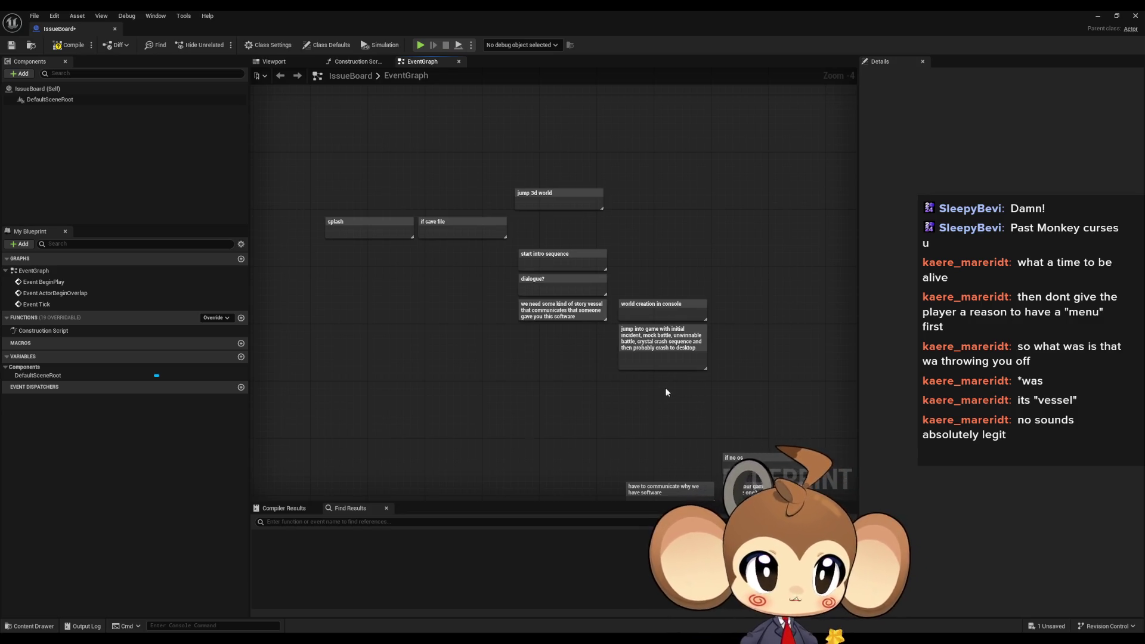
scroll(671, 325, up, 1)
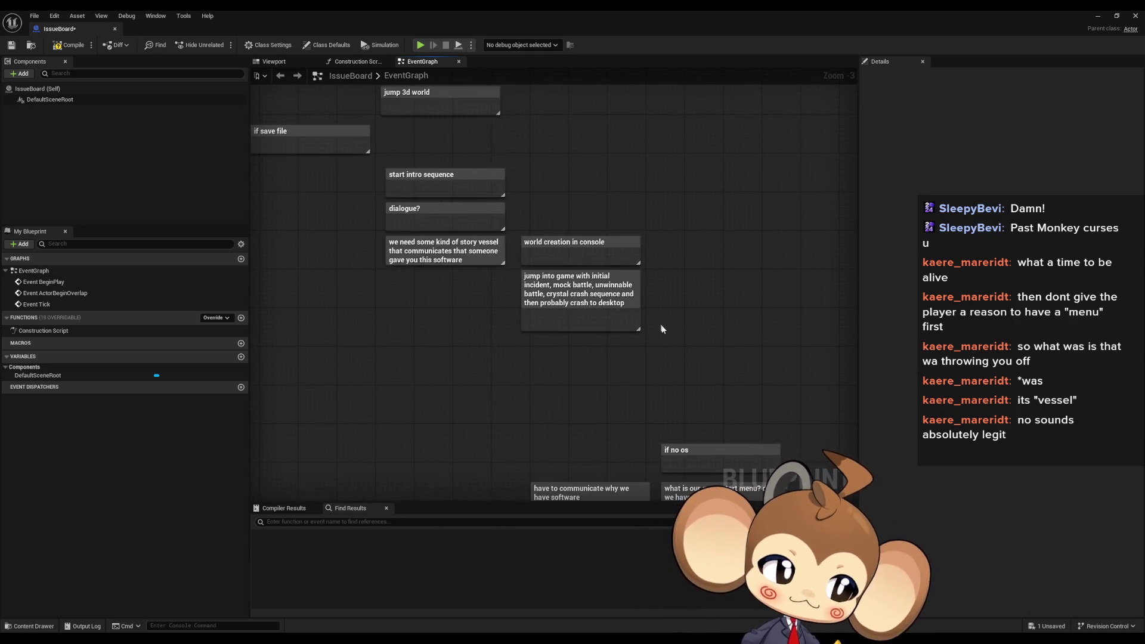
scroll(662, 325, down, 1)
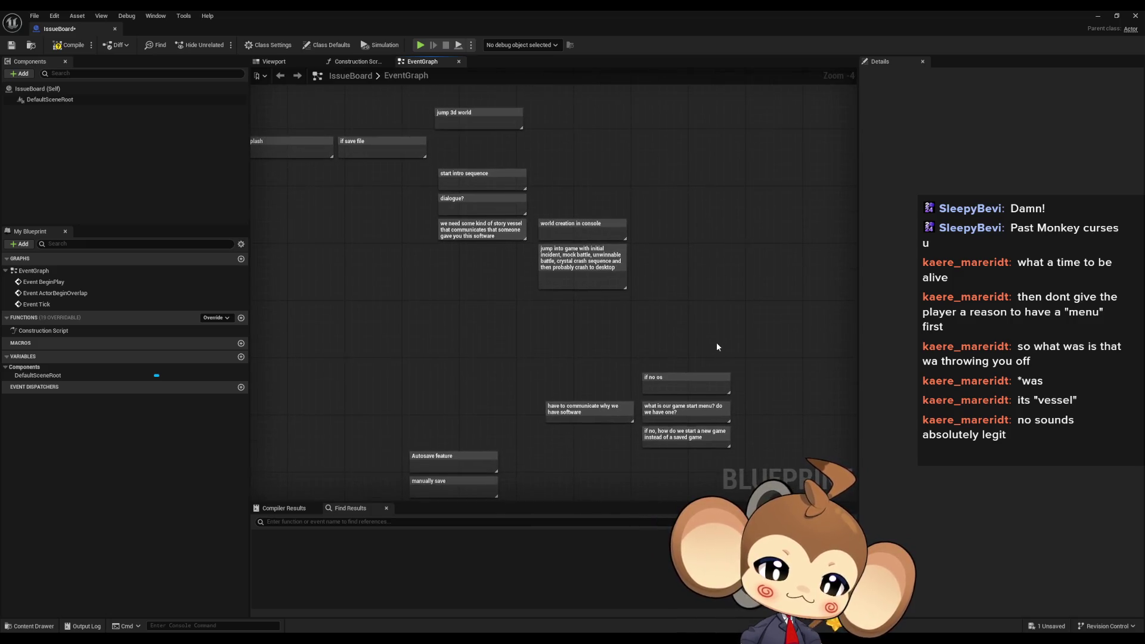
drag(718, 343, 692, 320)
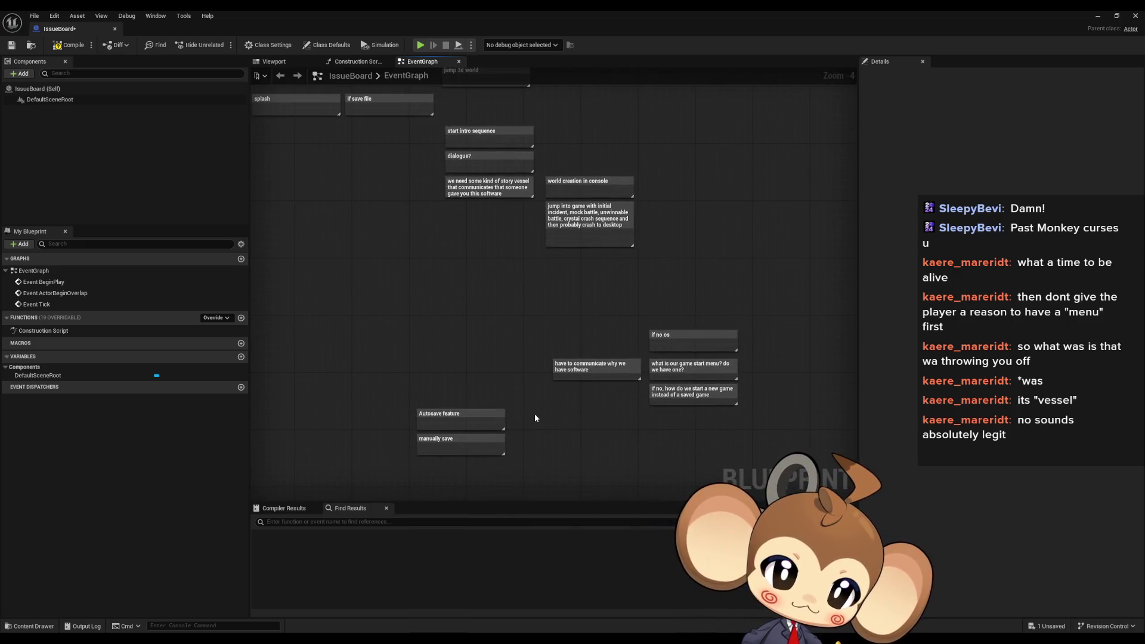
drag(535, 333, 602, 447)
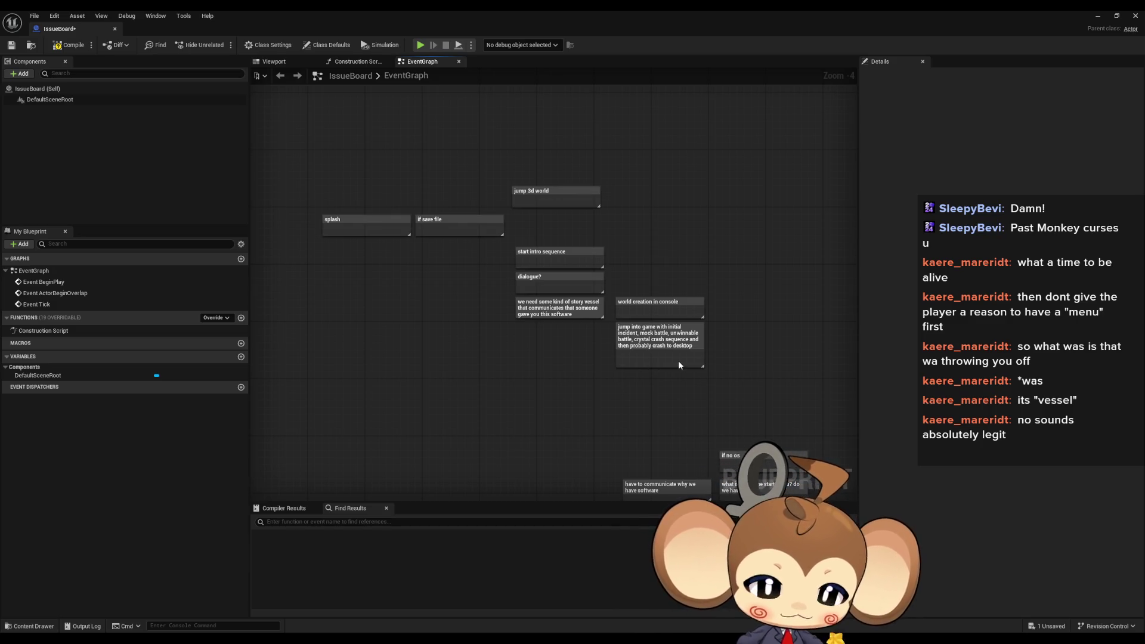
drag(664, 360, 629, 282)
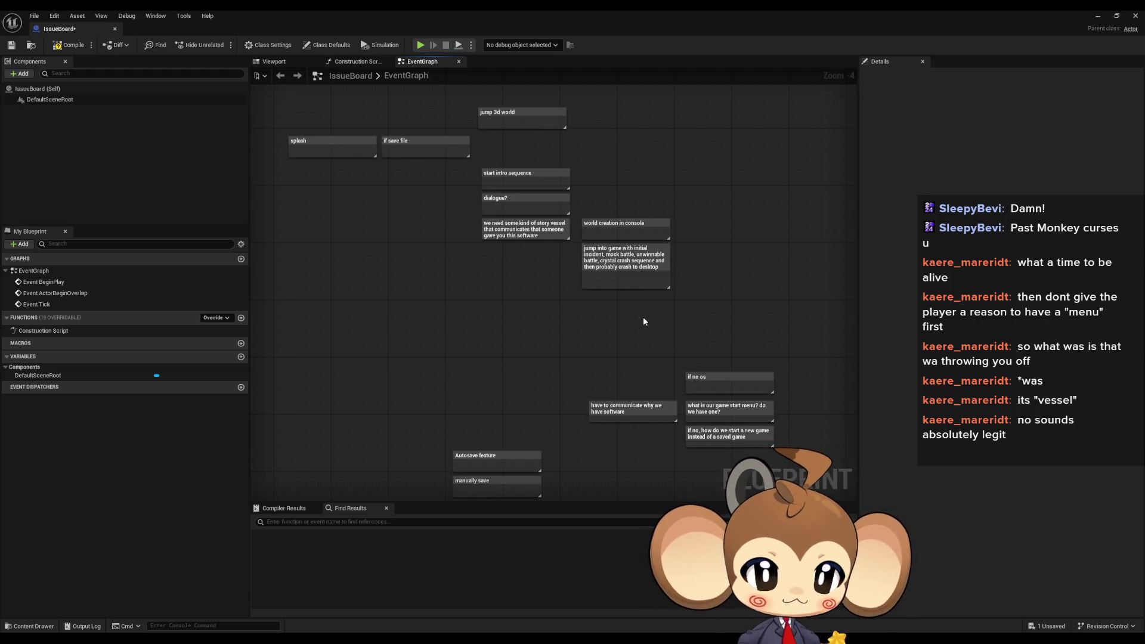
scroll(643, 321, up, 1)
scroll(643, 321, down, 1)
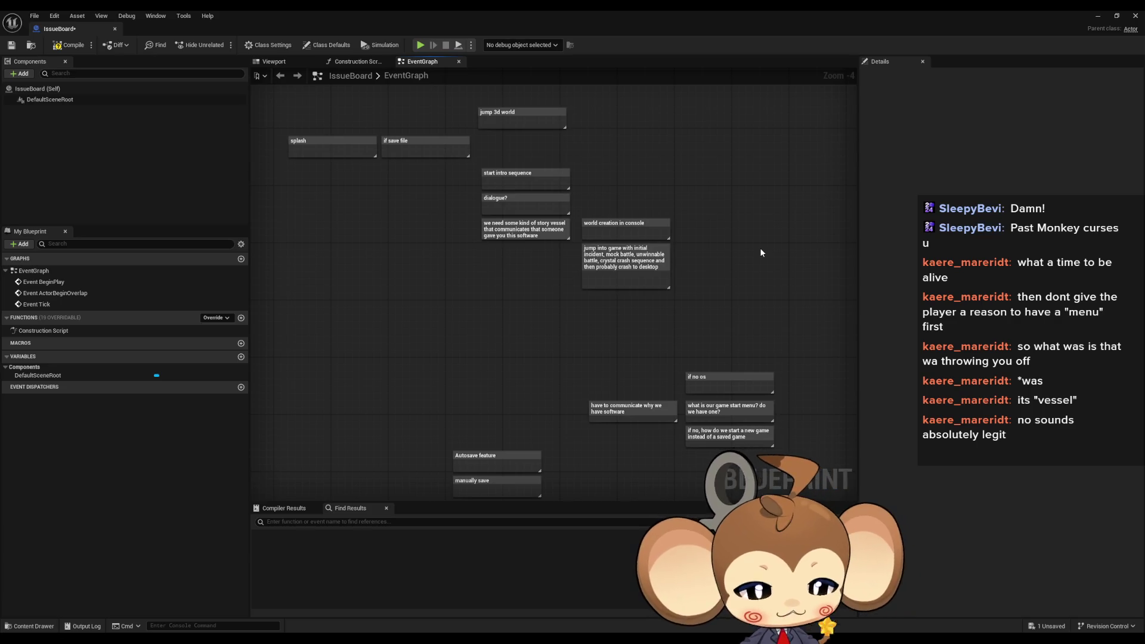
drag(750, 267, 685, 271)
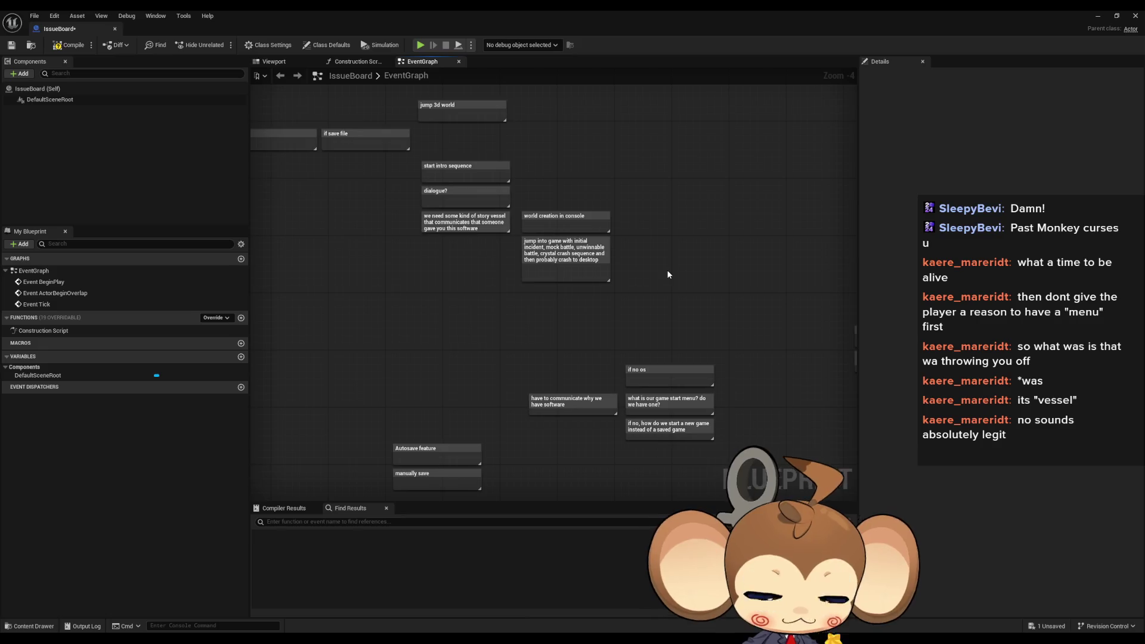
mouse_move(649, 329)
mouse_down()
mouse_move(649, 247)
mouse_move(674, 261)
mouse_move(641, 255)
mouse_up()
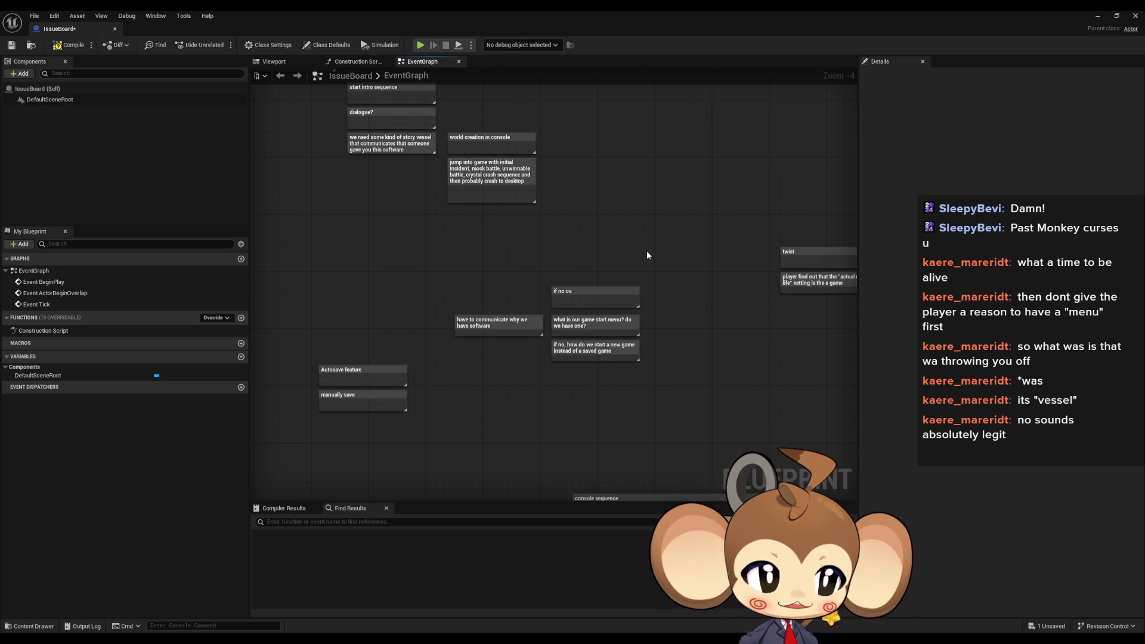
drag(652, 257, 625, 273)
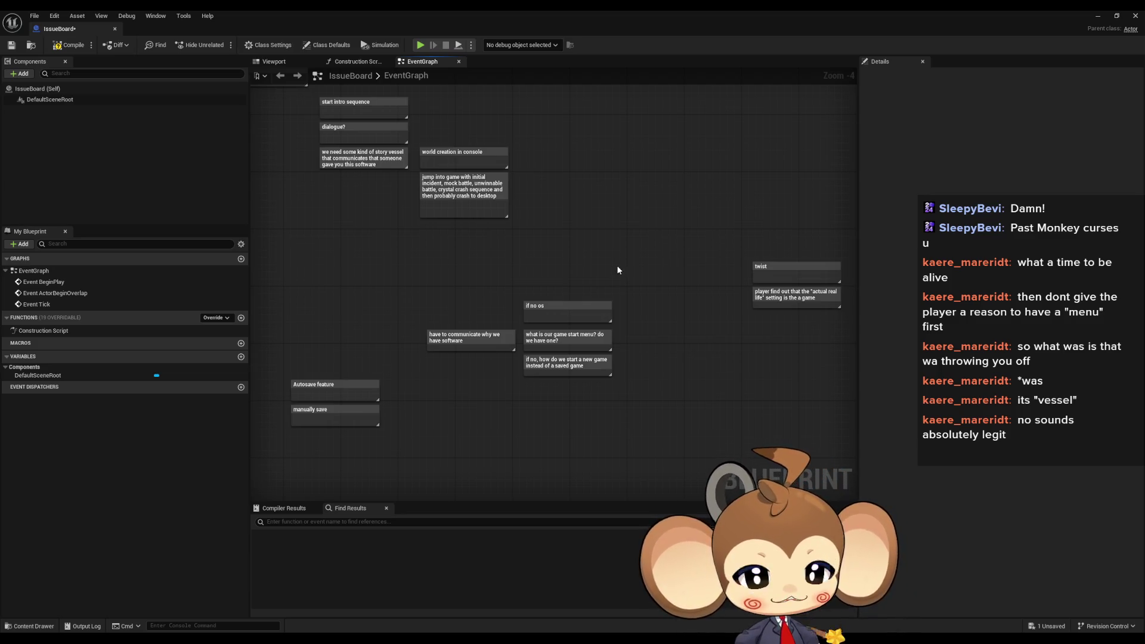
drag(535, 282, 573, 349)
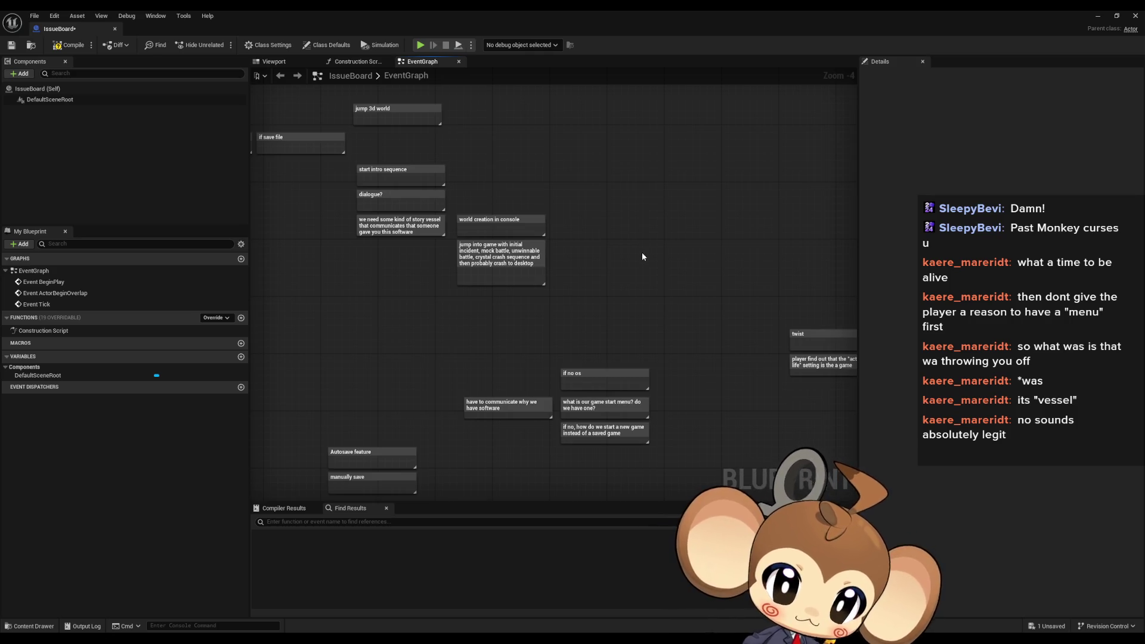
drag(603, 263, 634, 256)
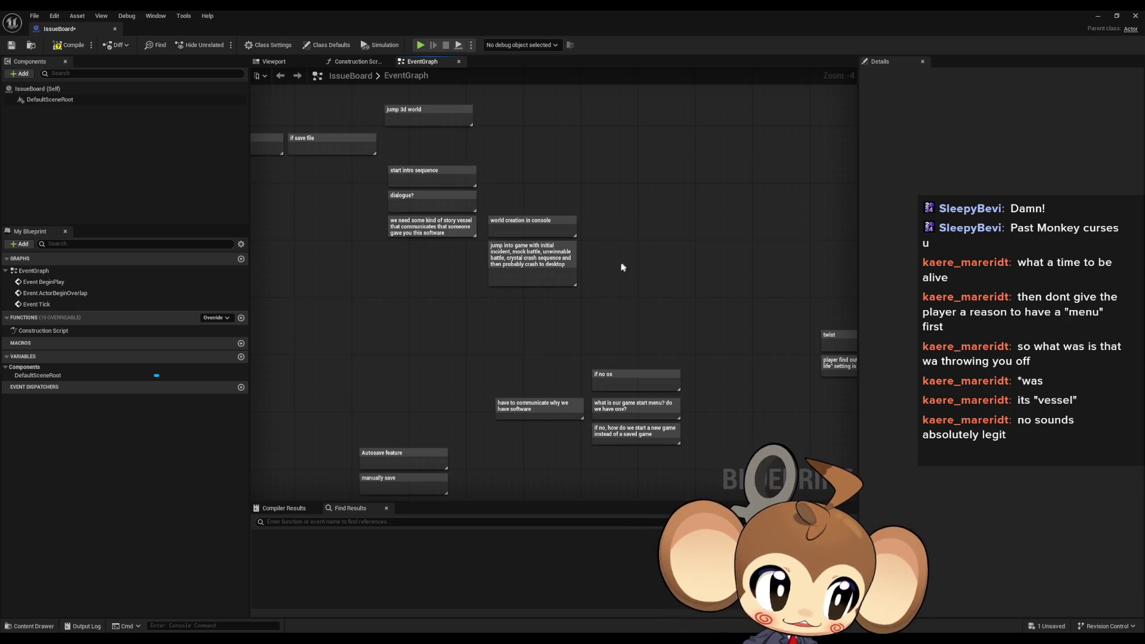
mouse_move(621, 266)
mouse_down()
mouse_move(660, 277)
mouse_move(649, 309)
mouse_up()
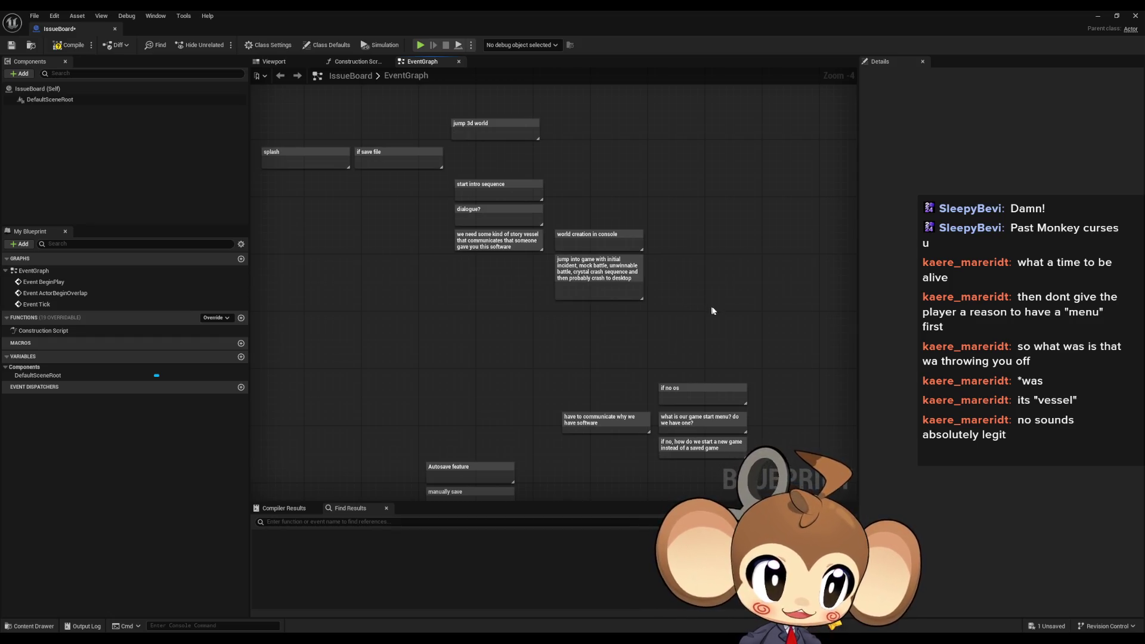
scroll(686, 286, up, 1)
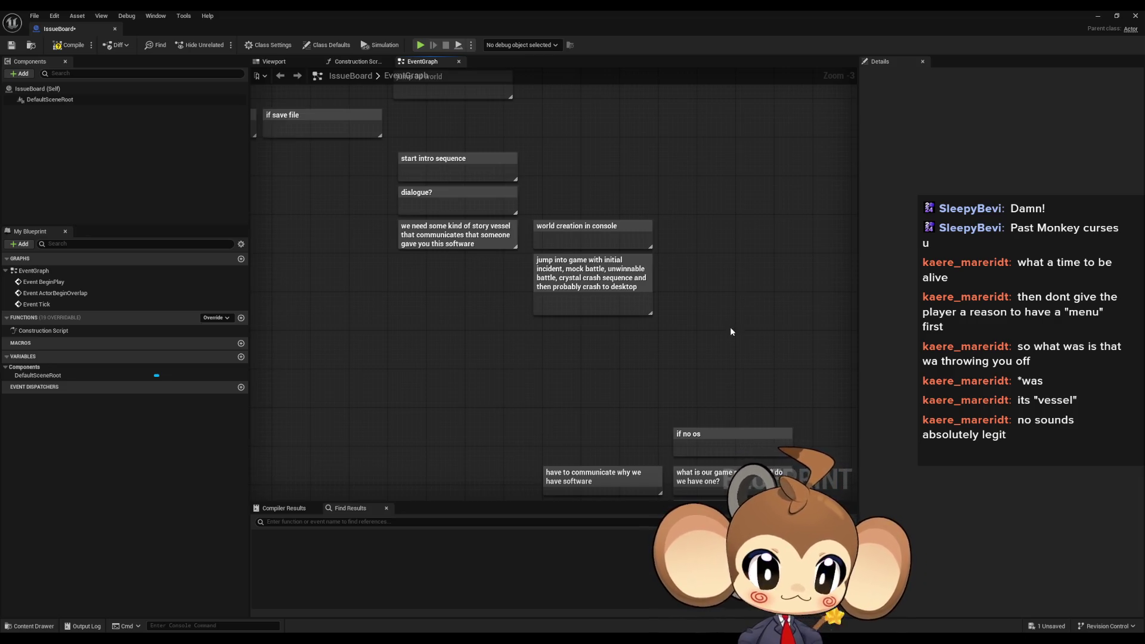
mouse_move(732, 332)
mouse_down()
mouse_move(709, 356)
mouse_move(717, 341)
mouse_move(725, 375)
mouse_move(782, 350)
mouse_up()
scroll(713, 350, down, 1)
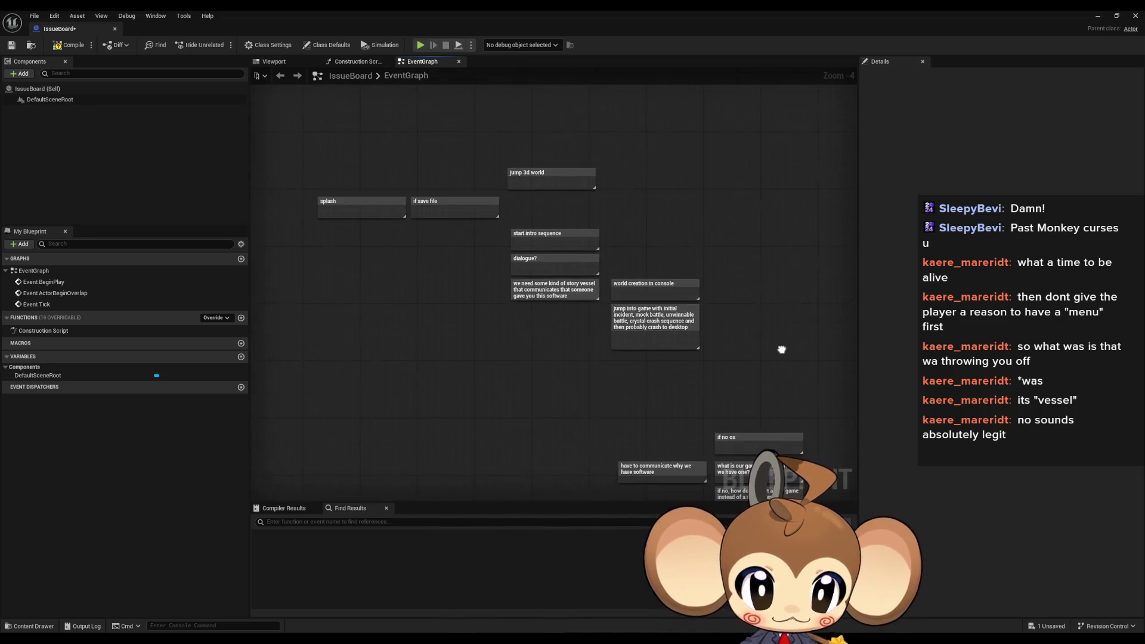
mouse_move(835, 377)
mouse_down()
mouse_move(771, 362)
mouse_move(777, 346)
mouse_move(826, 340)
mouse_move(353, 189)
mouse_move(409, 233)
mouse_up()
scroll(778, 317, up, 1)
mouse_move(591, 217)
mouse_down()
mouse_move(582, 311)
mouse_move(577, 297)
mouse_up()
click(576, 209)
drag(576, 167, 573, 176)
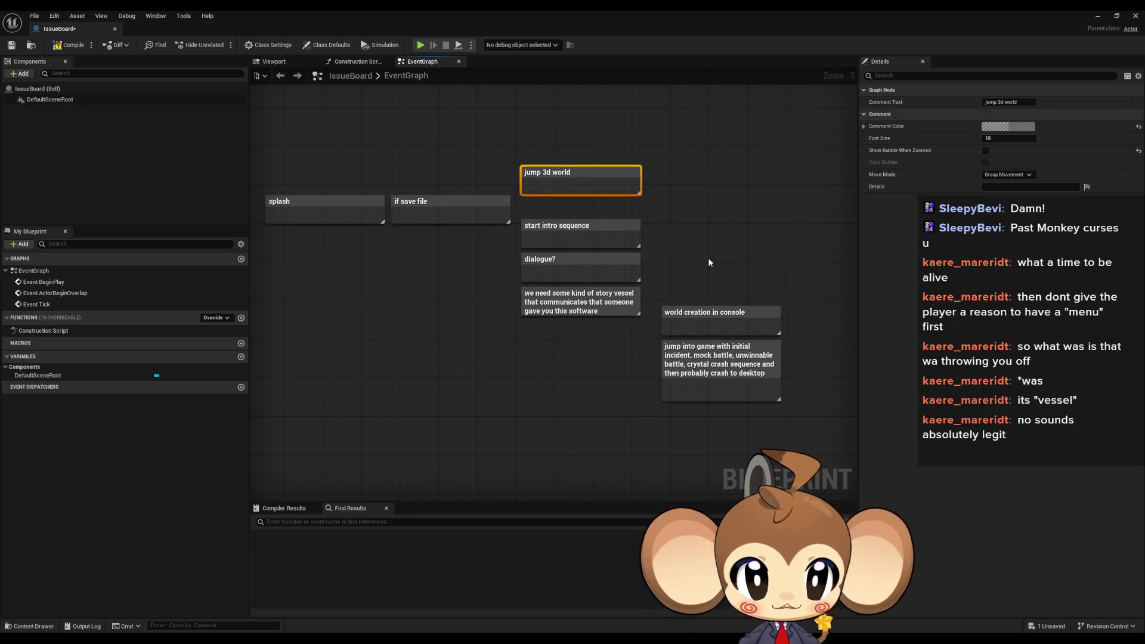
mouse_move(709, 262)
mouse_down()
mouse_move(687, 358)
mouse_move(683, 346)
mouse_up()
click(556, 388)
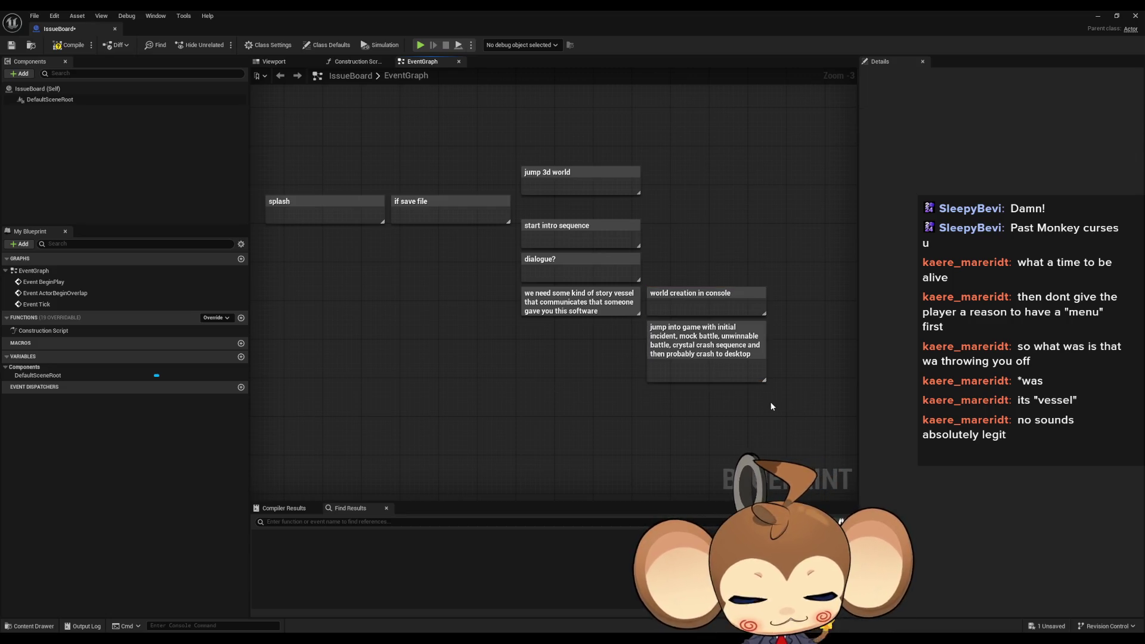
drag(805, 417, 724, 355)
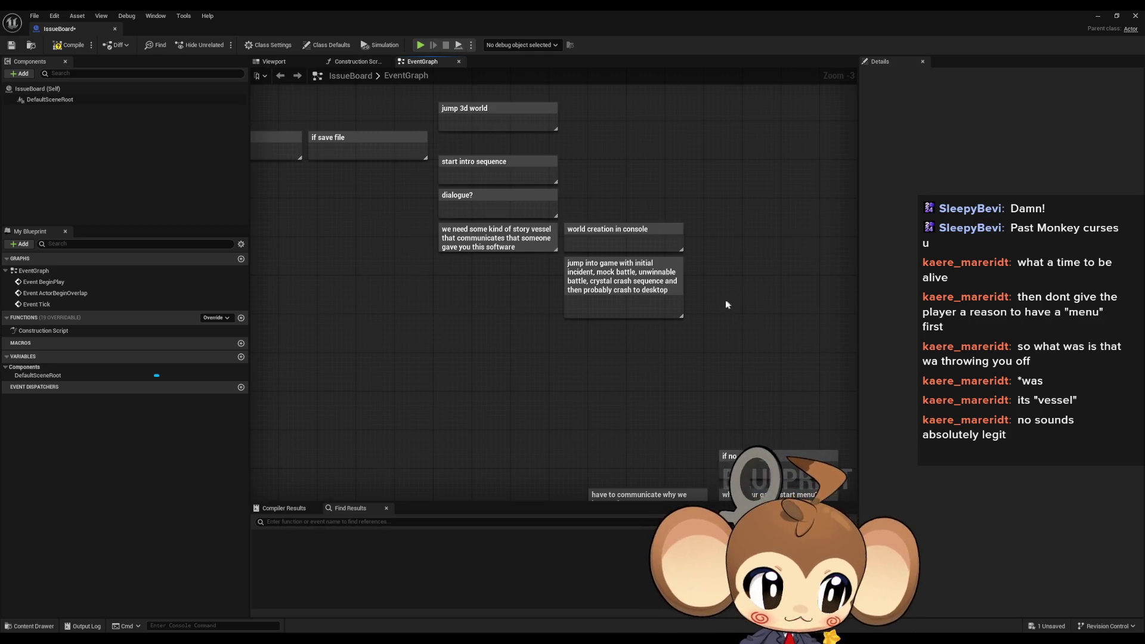
scroll(719, 313, down, 2)
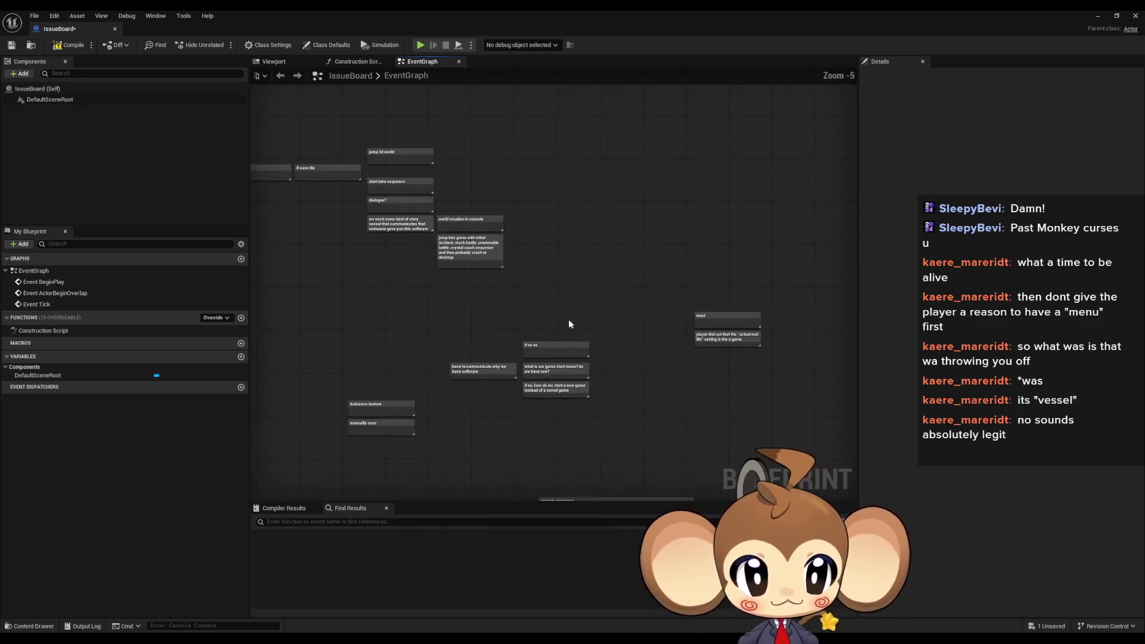
drag(569, 324, 643, 317)
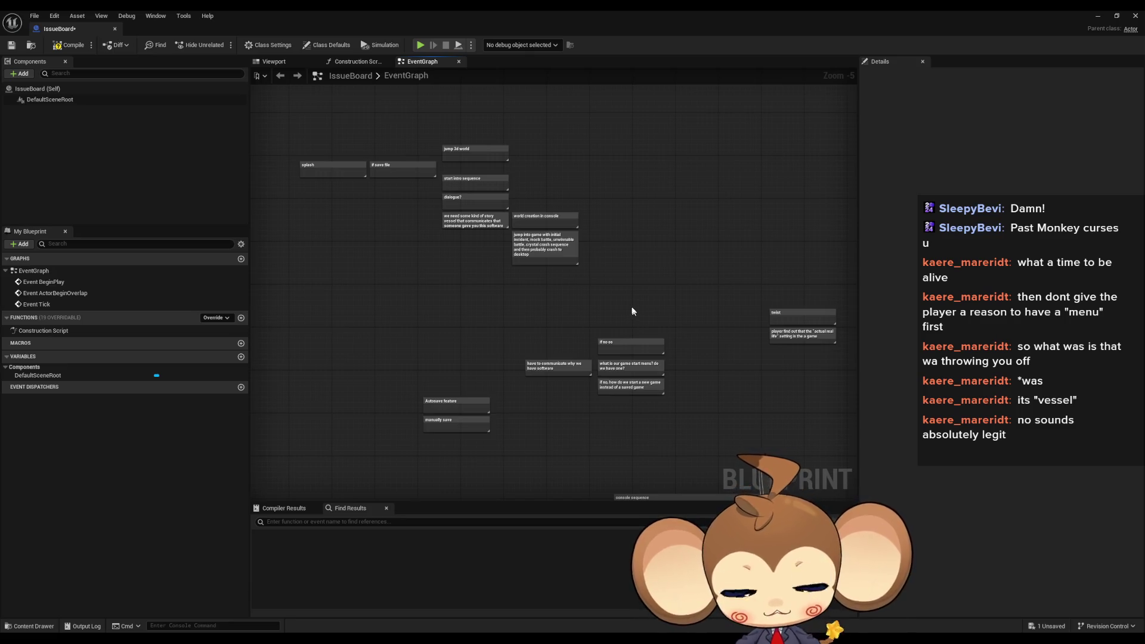
scroll(631, 311, up, 2)
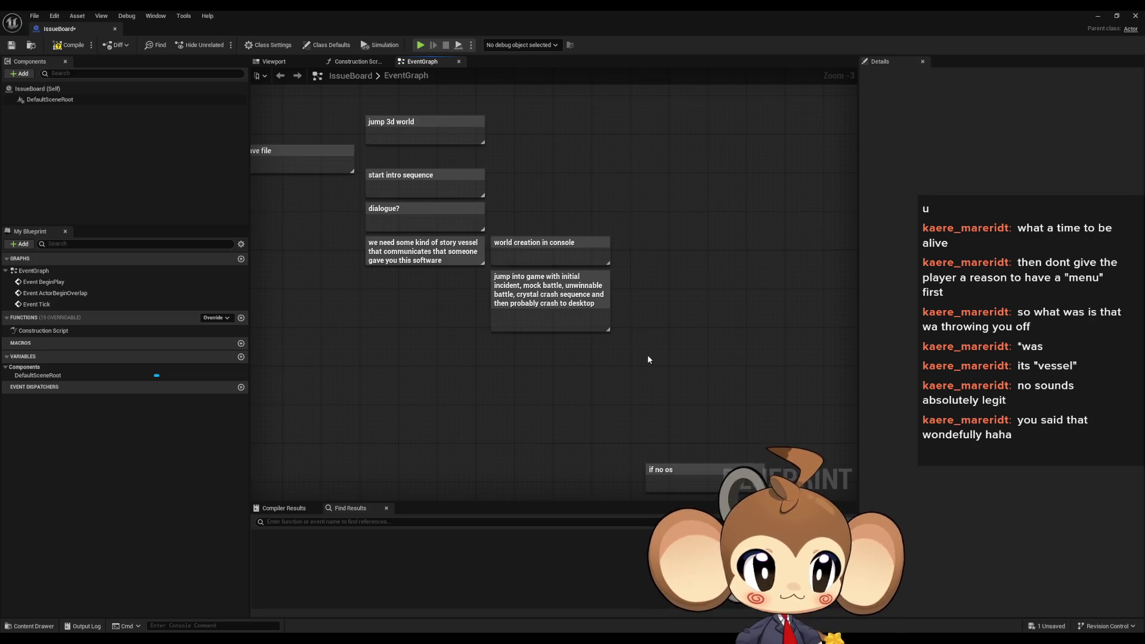
scroll(648, 357, down, 1)
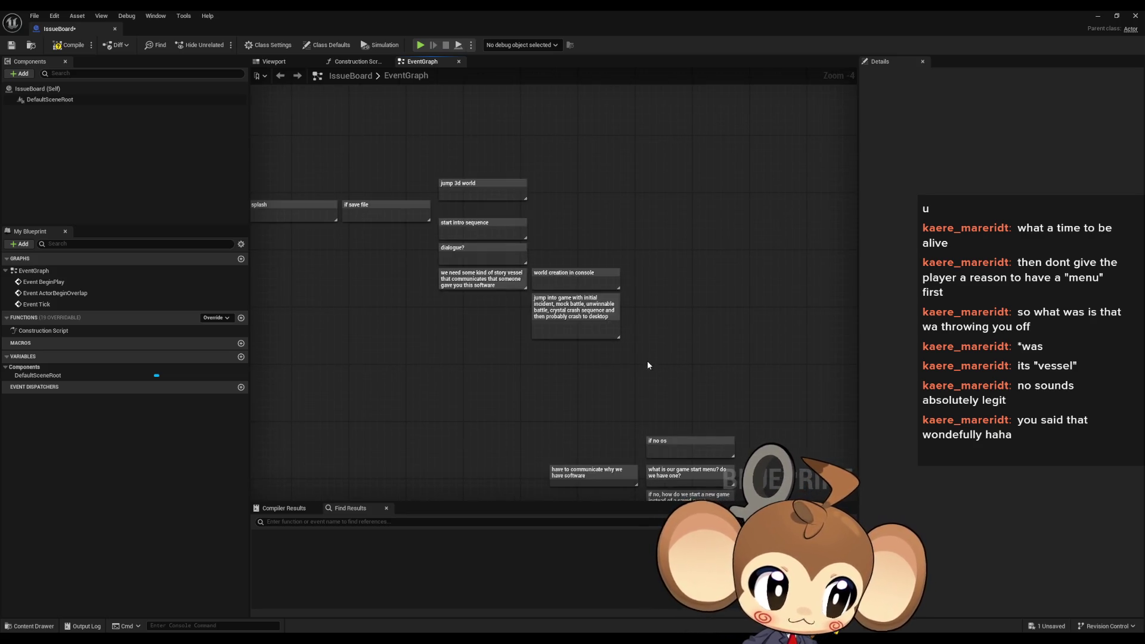
mouse_move(669, 374)
mouse_down()
mouse_move(642, 368)
mouse_move(656, 320)
mouse_move(627, 233)
mouse_move(719, 375)
mouse_up()
scroll(507, 239, up, 2)
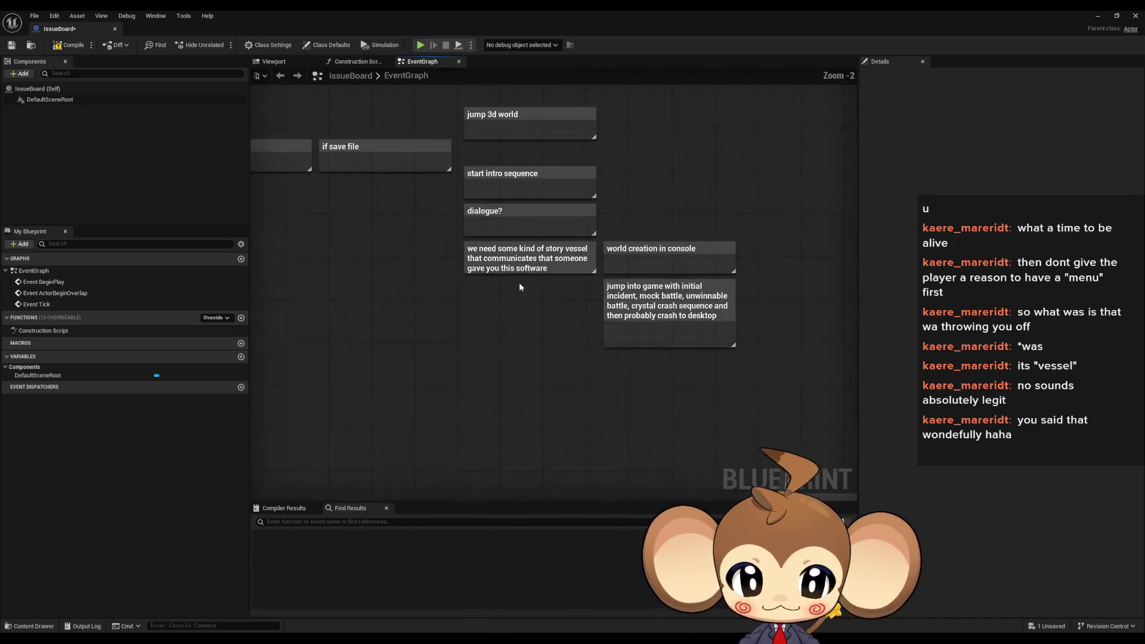
mouse_move(507, 238)
mouse_down()
mouse_move(656, 292)
mouse_move(488, 267)
mouse_up()
scroll(488, 267, up, 2)
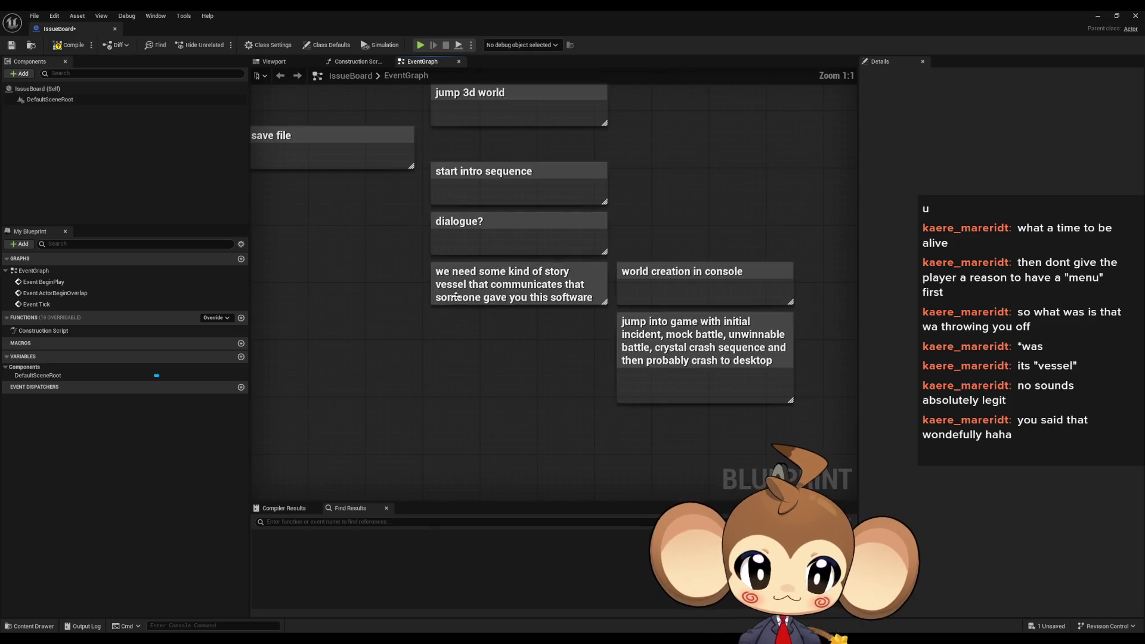
Select the 'we need some kind of story vessel' note to show its Details properties
click(456, 297)
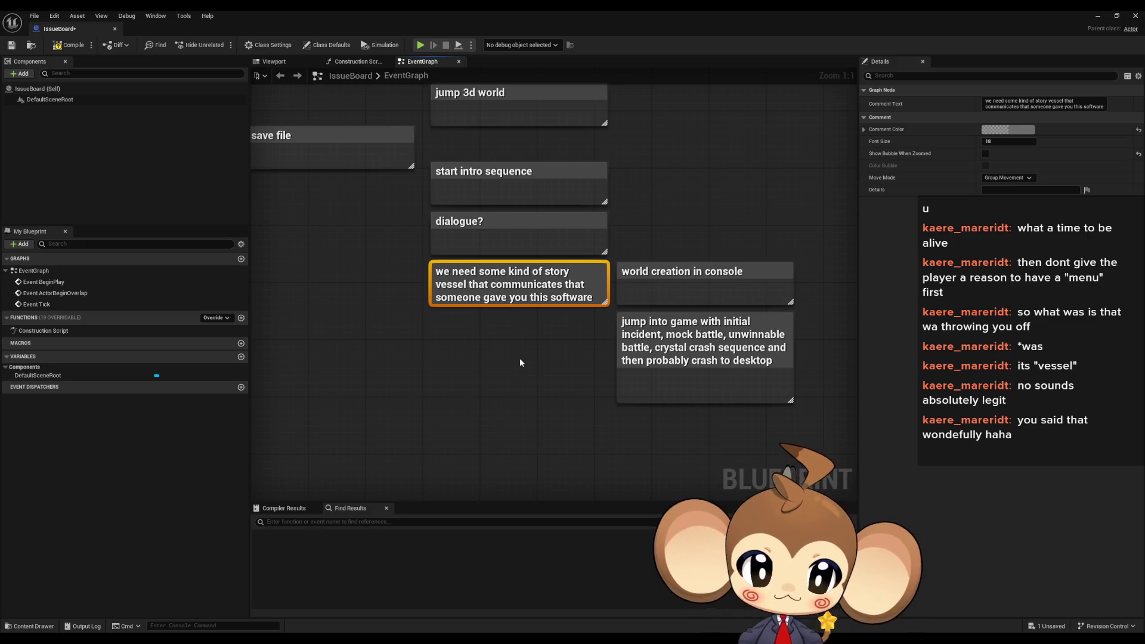
drag(534, 359, 483, 358)
click(510, 344)
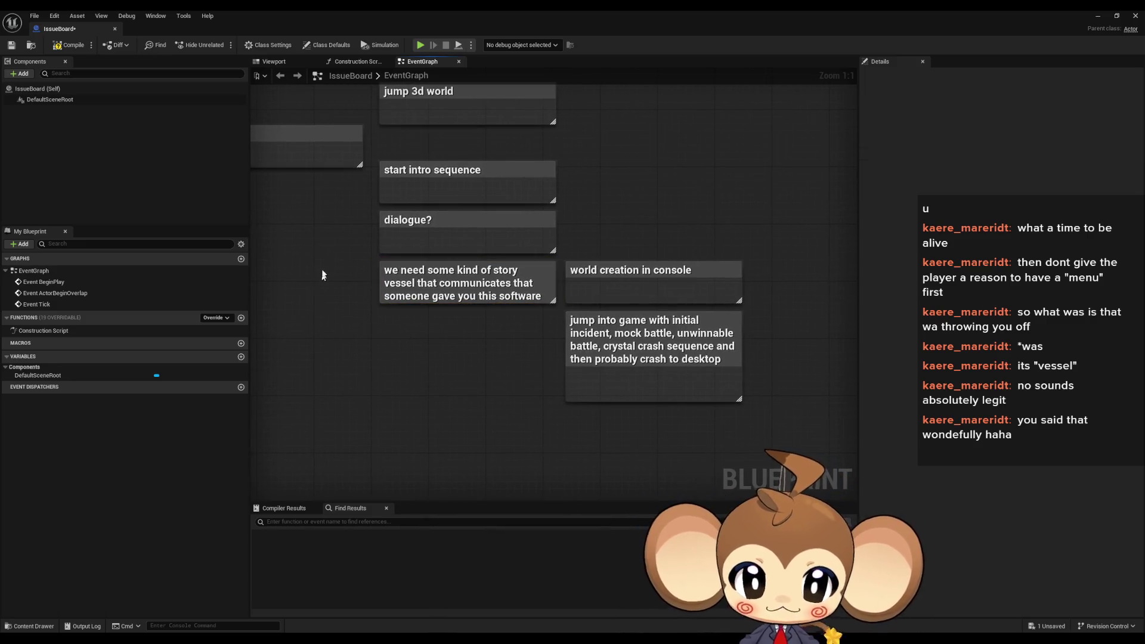
click(418, 293)
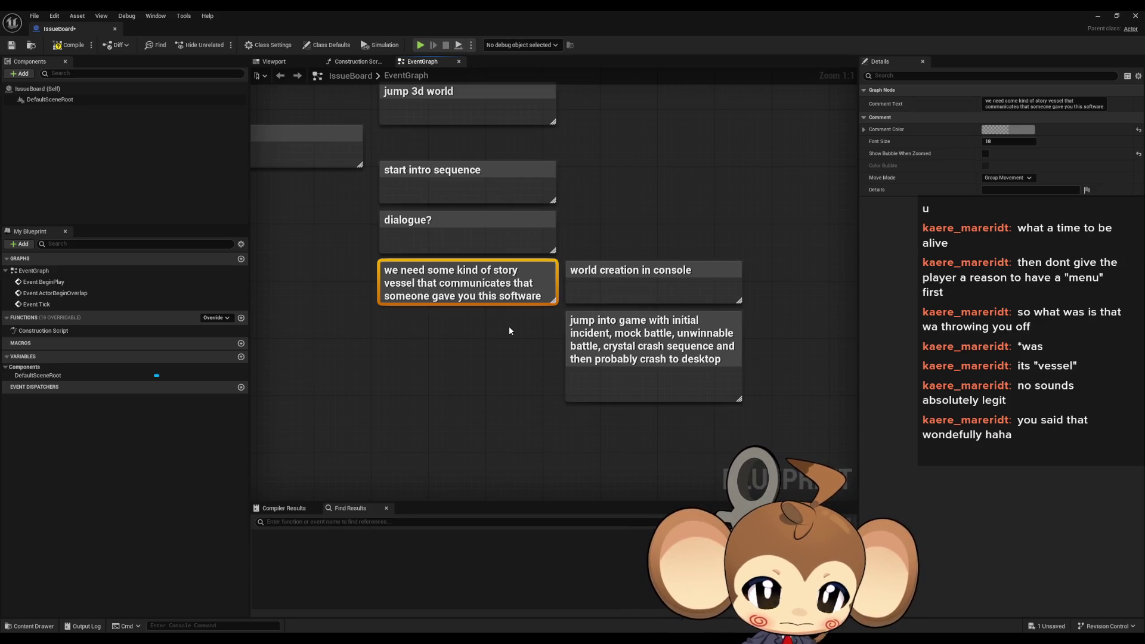
mouse_move(619, 198)
mouse_down()
mouse_move(745, 278)
mouse_move(627, 266)
mouse_up()
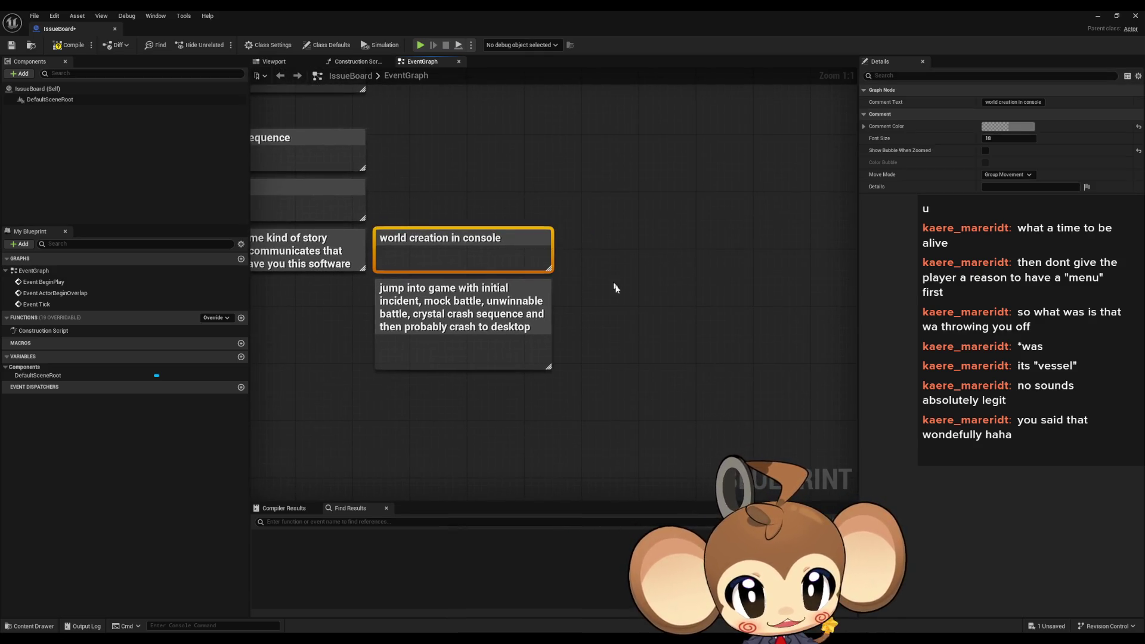
Pan and zoom across the IssueBoard graph to review the planning notes
click(577, 309)
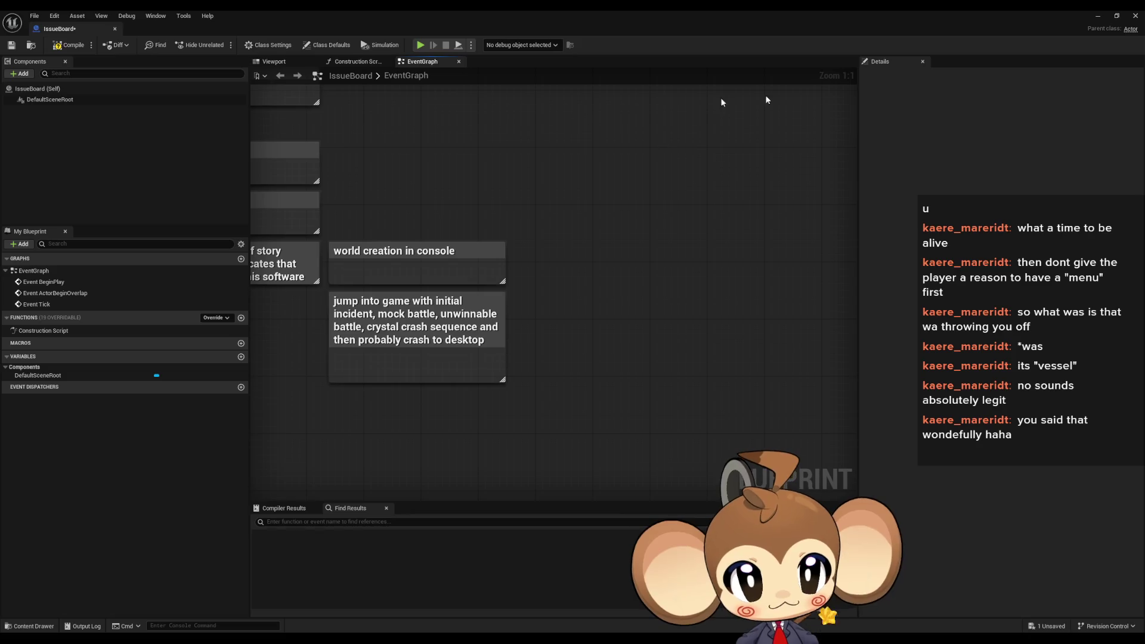
mouse_move(606, 364)
mouse_down()
mouse_move(667, 276)
mouse_move(497, 373)
mouse_up()
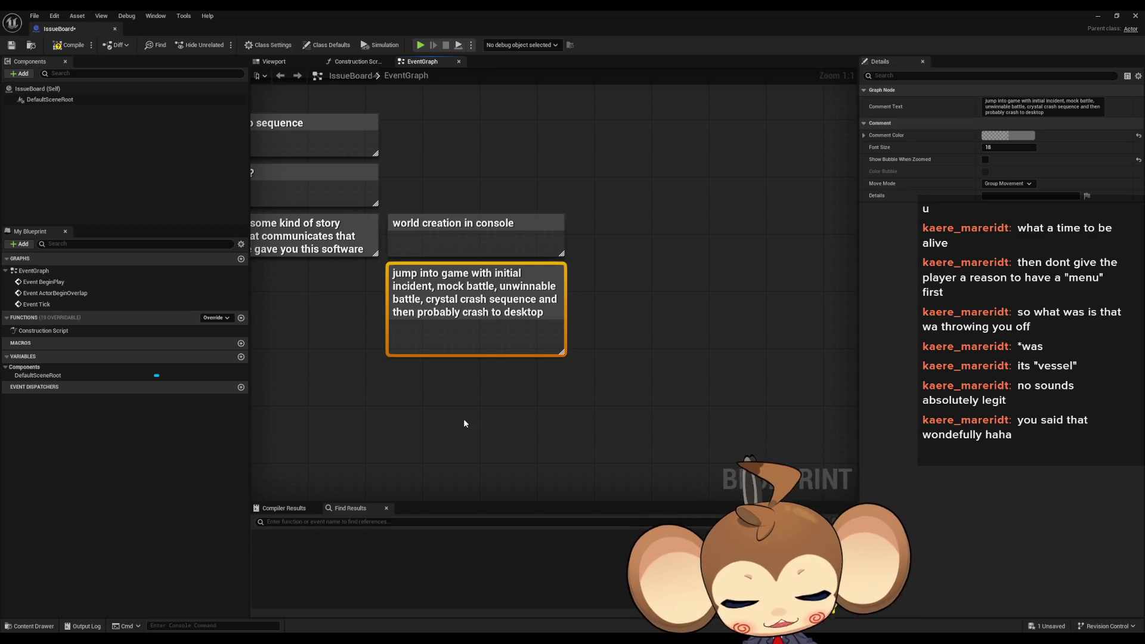
scroll(597, 385, down, 1)
drag(612, 398, 528, 374)
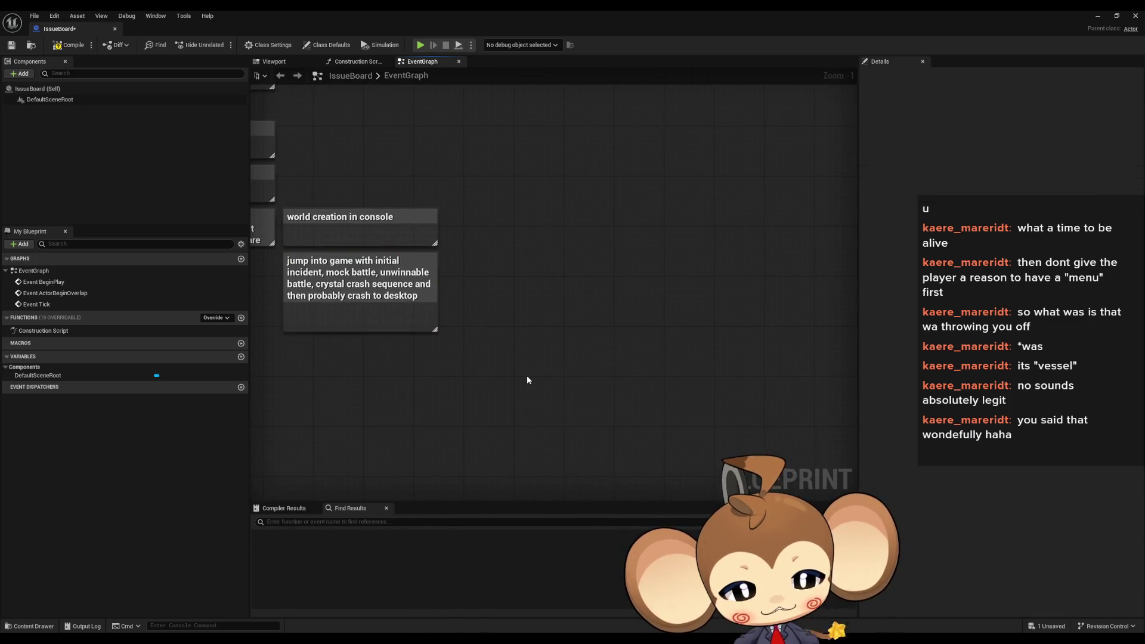
scroll(531, 369, down, 1)
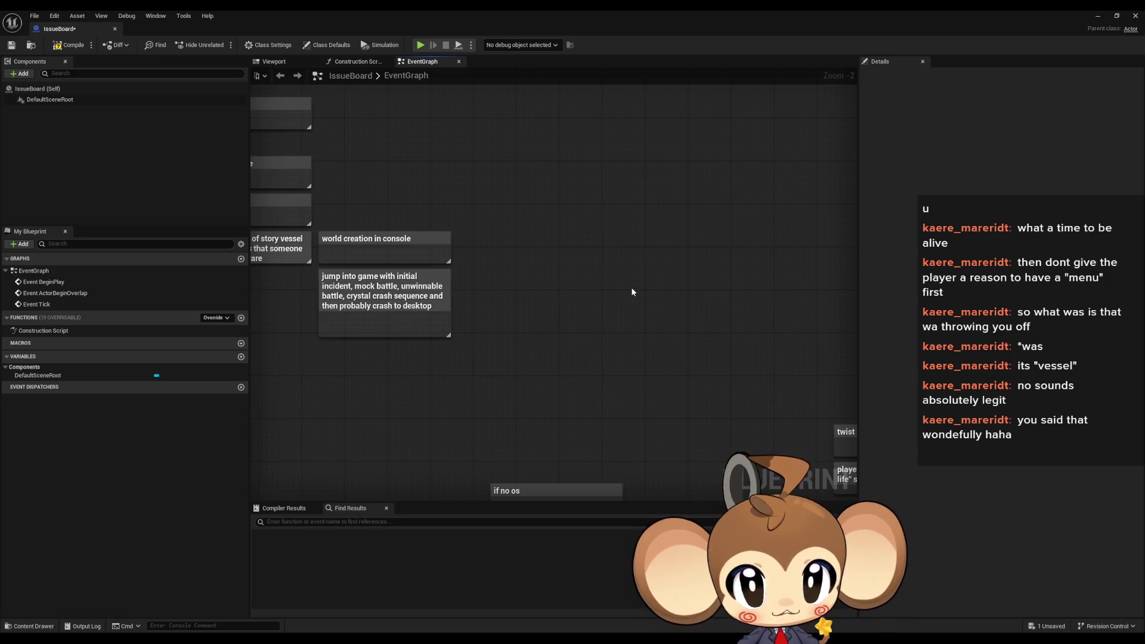
drag(594, 299, 653, 307)
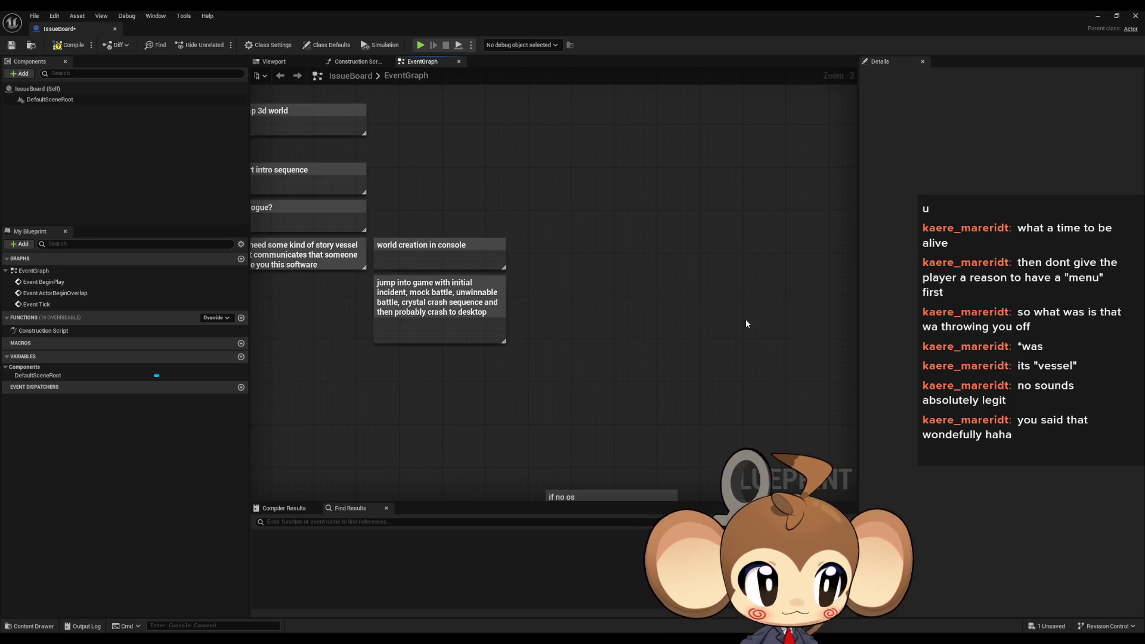
mouse_move(738, 325)
mouse_down()
mouse_move(529, 320)
mouse_move(539, 342)
mouse_up()
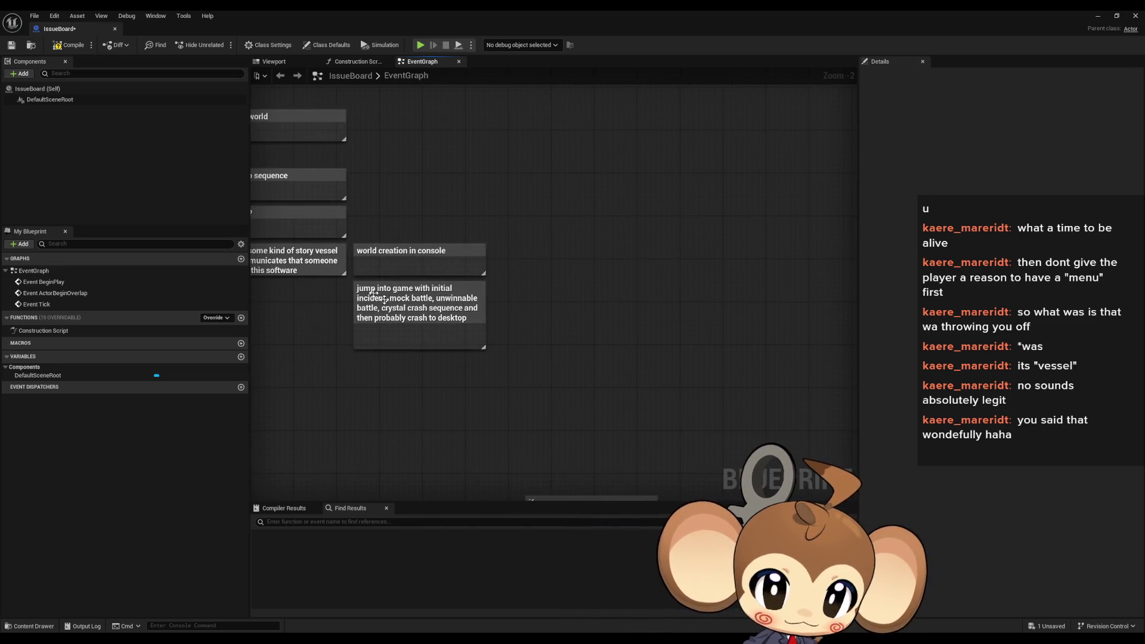
Close the IssueBoard Blueprint and play the Main level in the editor
click(417, 331)
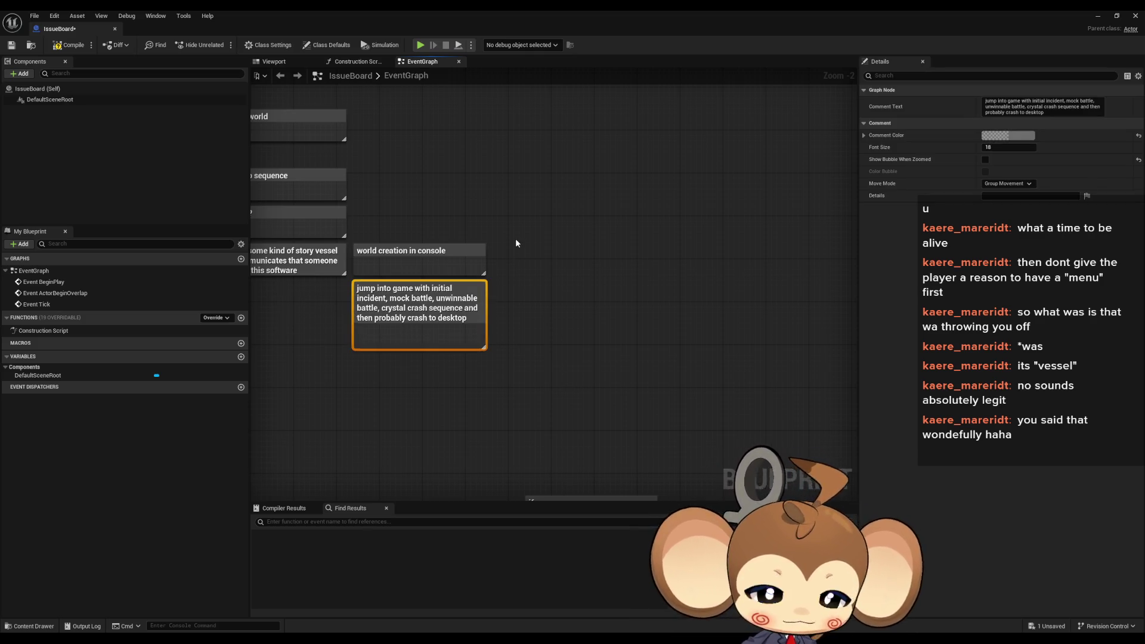
mouse_move(618, 338)
mouse_down()
mouse_move(657, 301)
mouse_move(628, 352)
mouse_up()
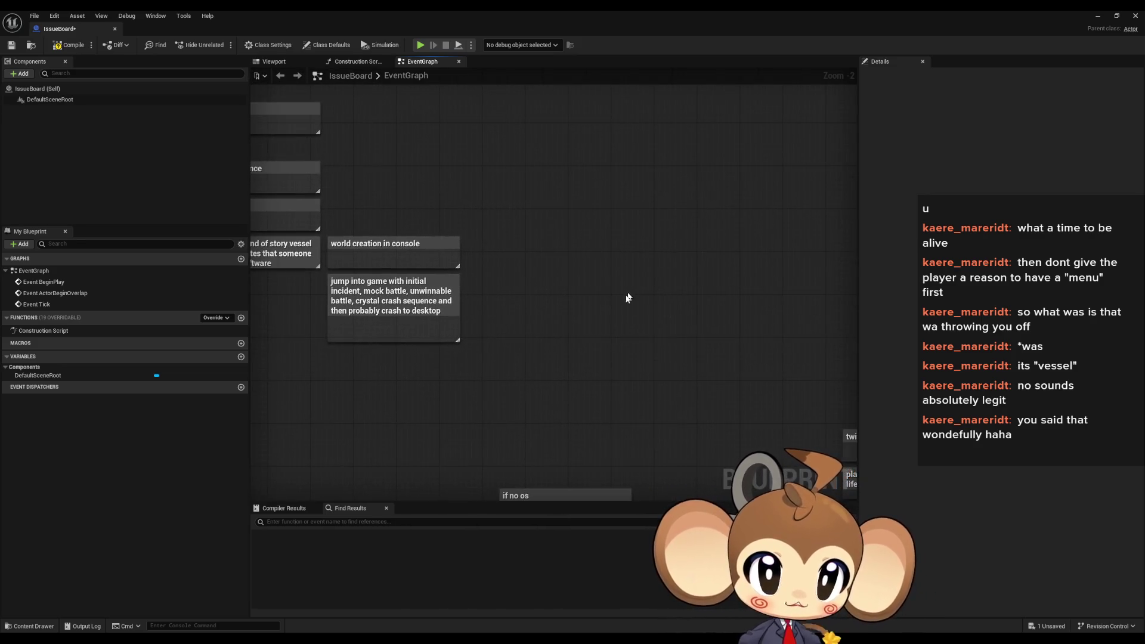
click(1134, 15)
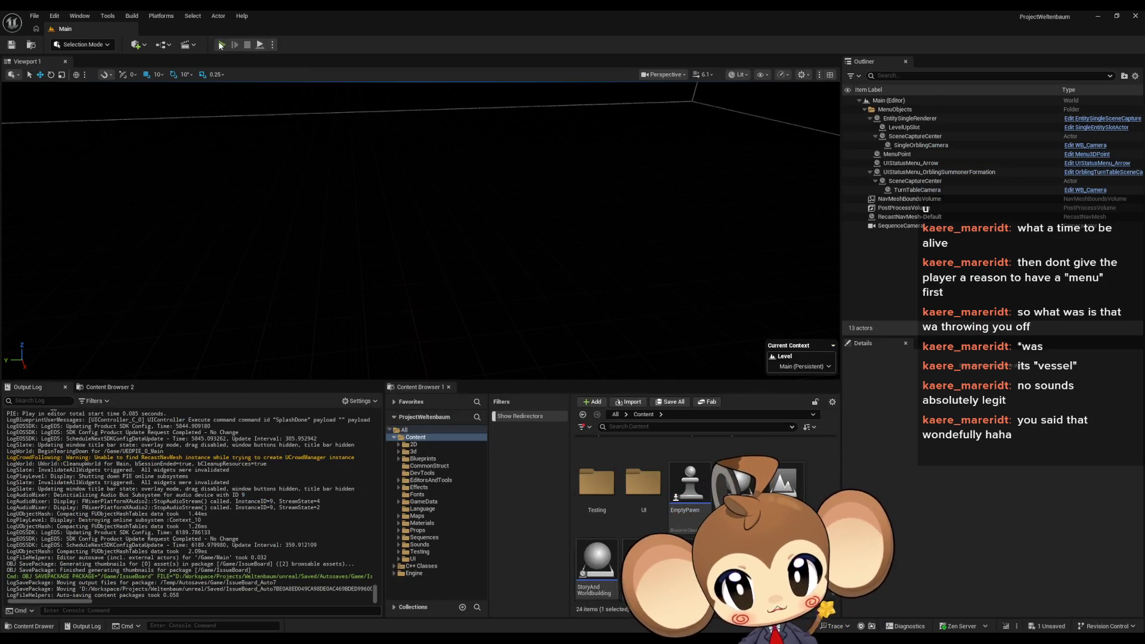
click(220, 45)
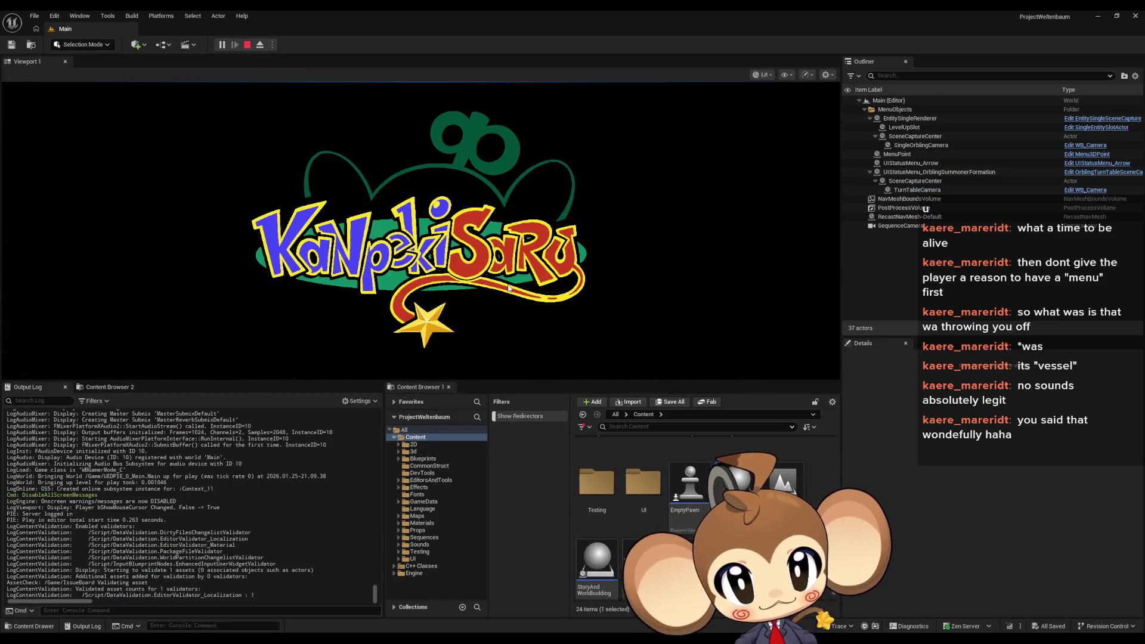
Choose Load Game in the running game, stop the session, and reopen the IssueBoard graph
click(164, 330)
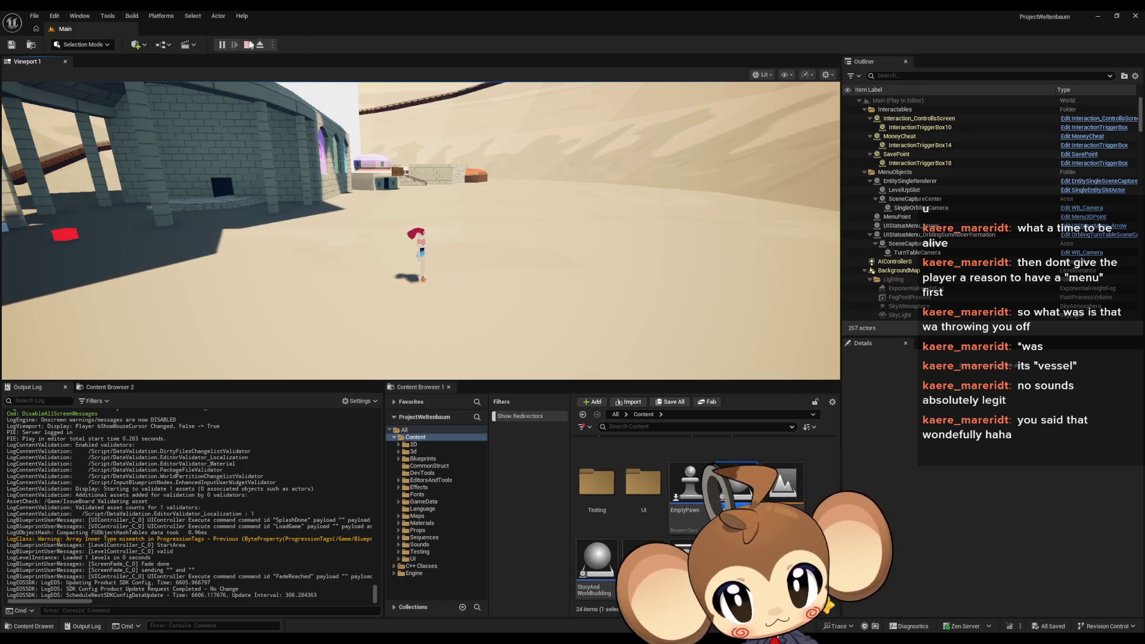
key(Escape)
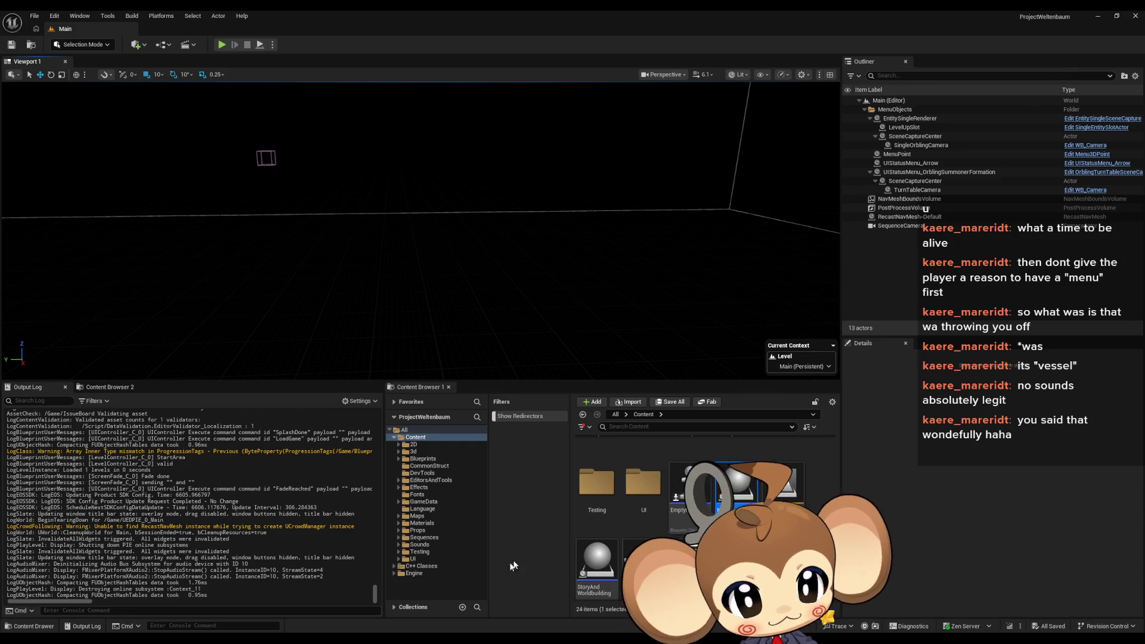
click(485, 602)
scroll(541, 373, up, 2)
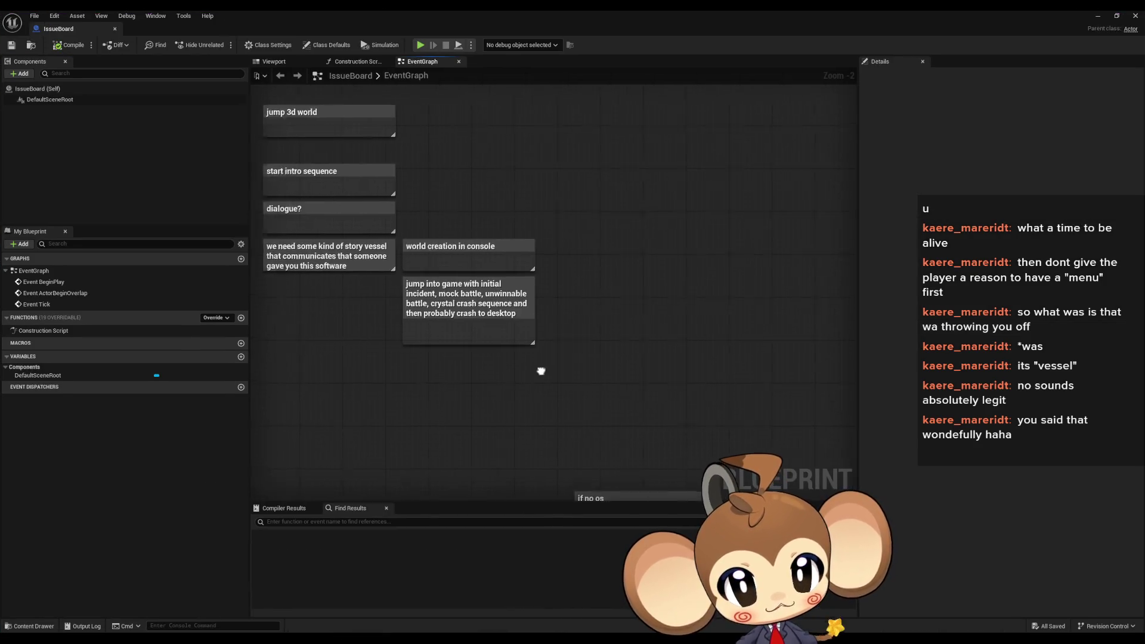
Minimize the IssueBoard Blueprint and replay the Main level to its 'Press any key' screen
click(479, 274)
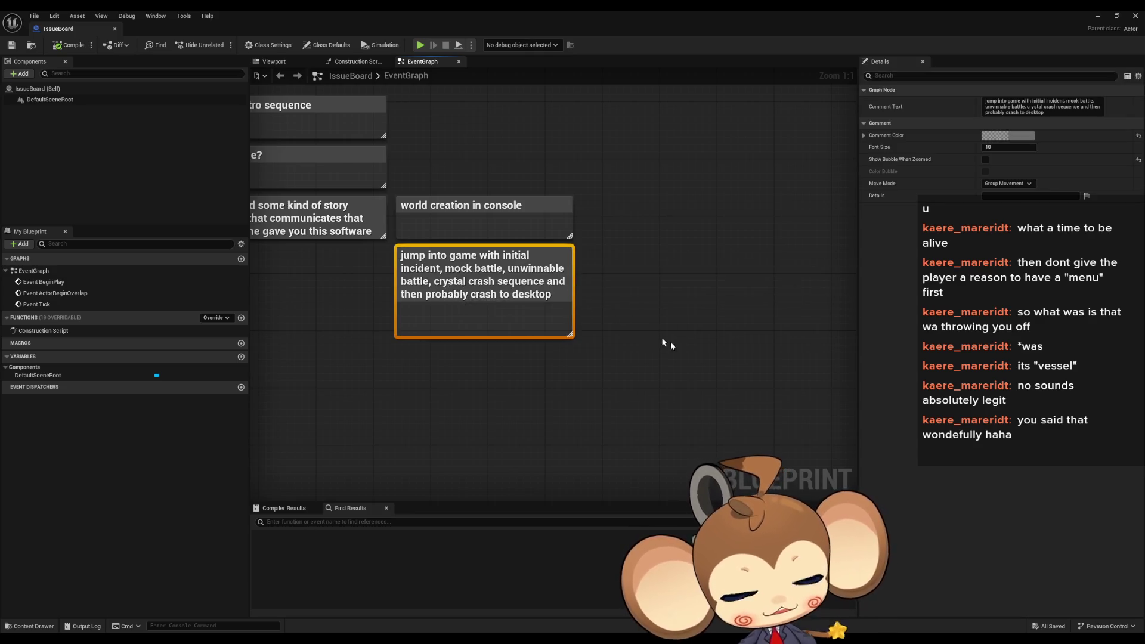
click(770, 382)
scroll(790, 431, down, 2)
drag(790, 430, 686, 417)
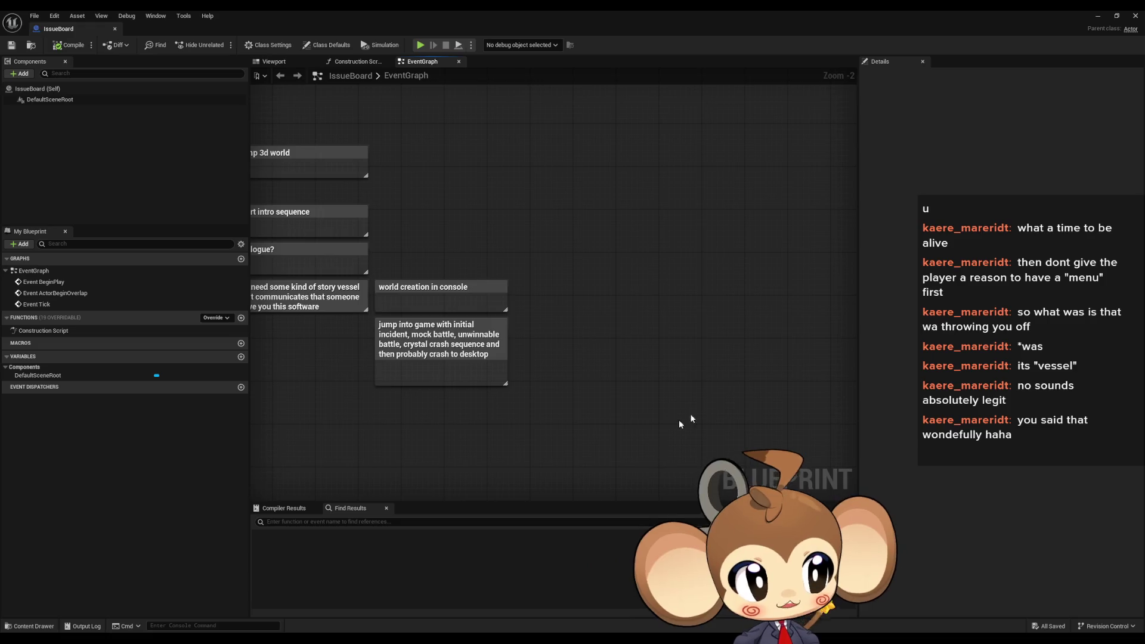
scroll(591, 463, down, 1)
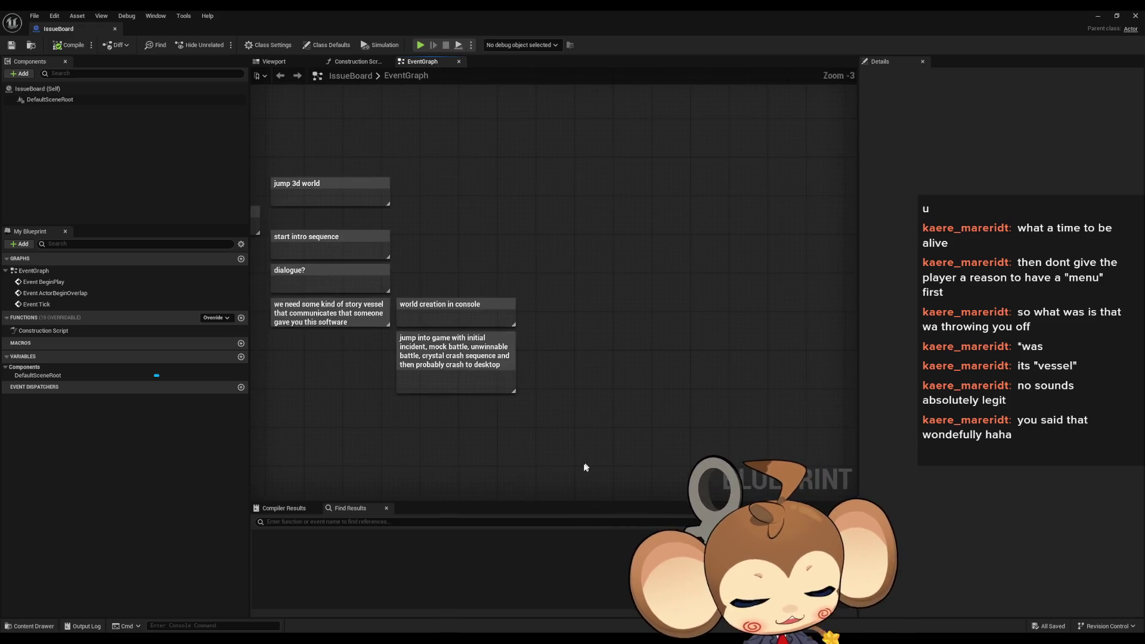
drag(588, 468, 593, 400)
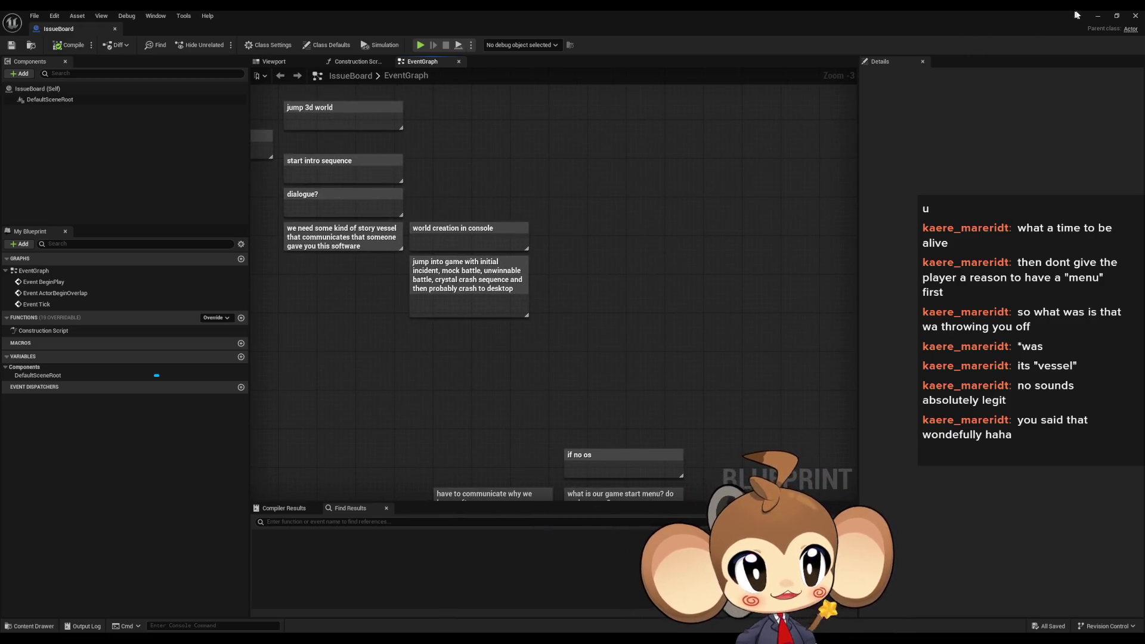
click(1098, 15)
click(222, 45)
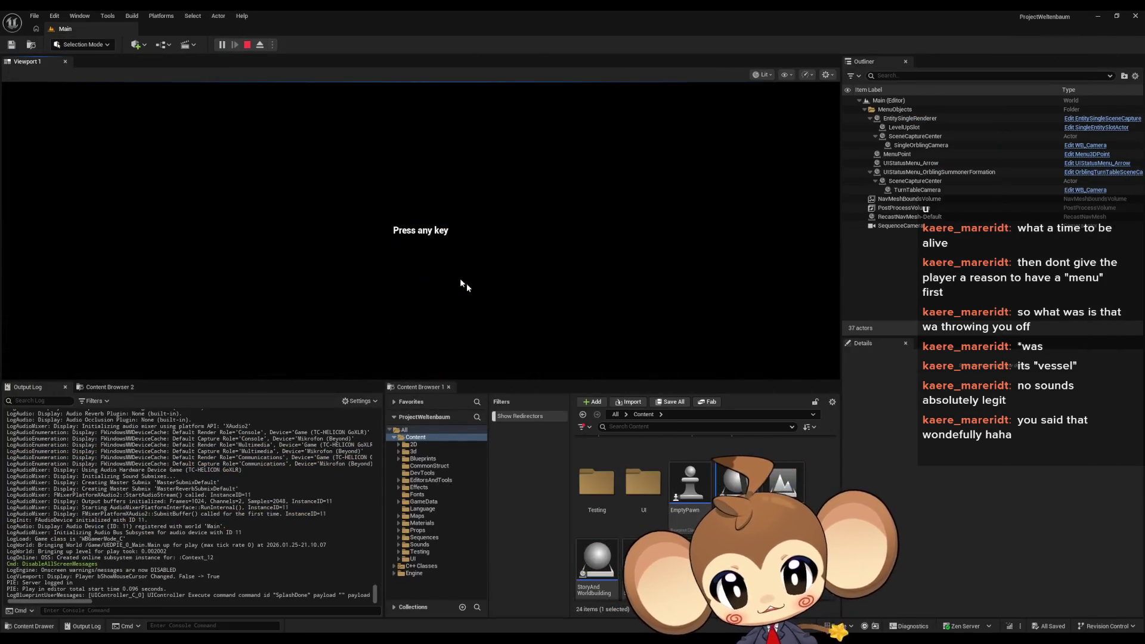
Skip the splash screen and start menu, eject from the player, and fly to a low mountain-and-sea view
click(460, 278)
click(149, 304)
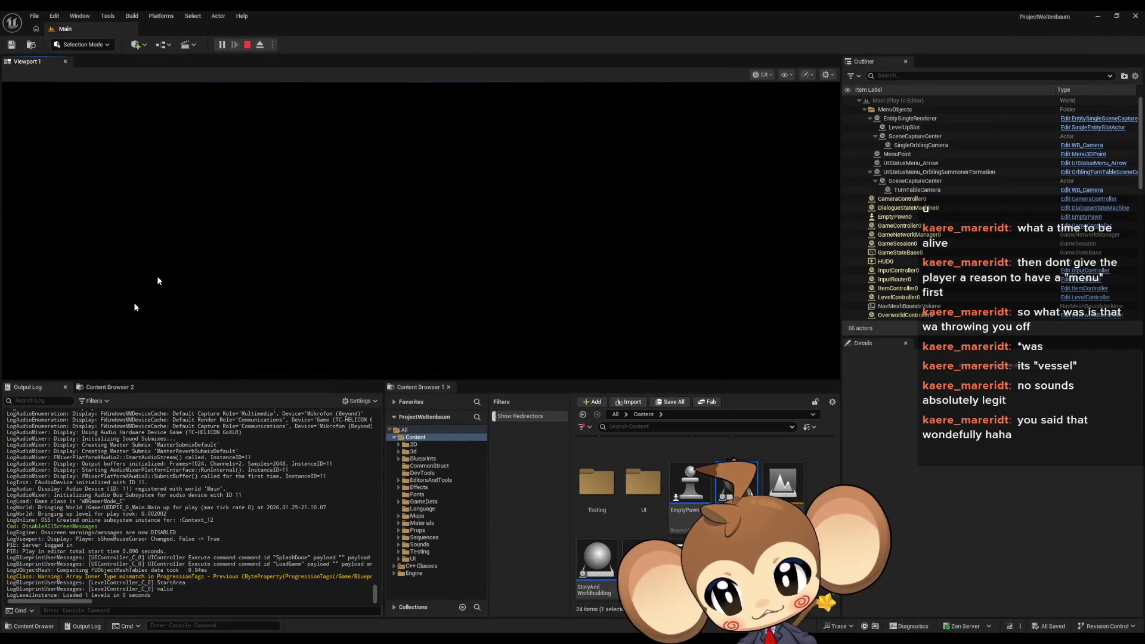
click(260, 45)
scroll(421, 230, up, 3)
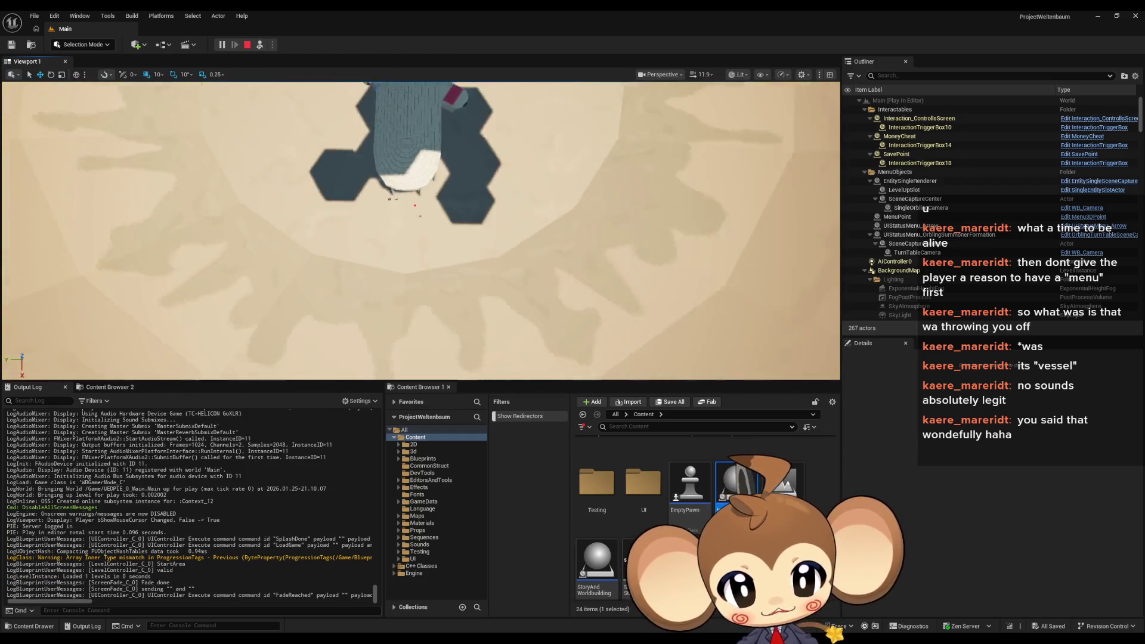
scroll(420, 231, down, 5)
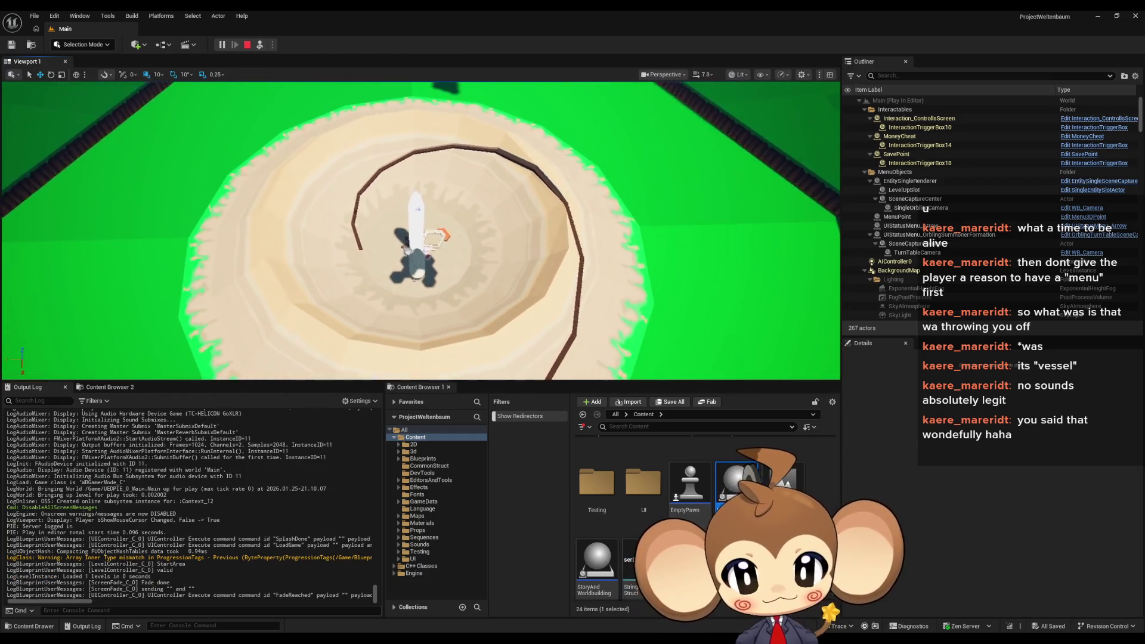
drag(421, 231, 420, 161)
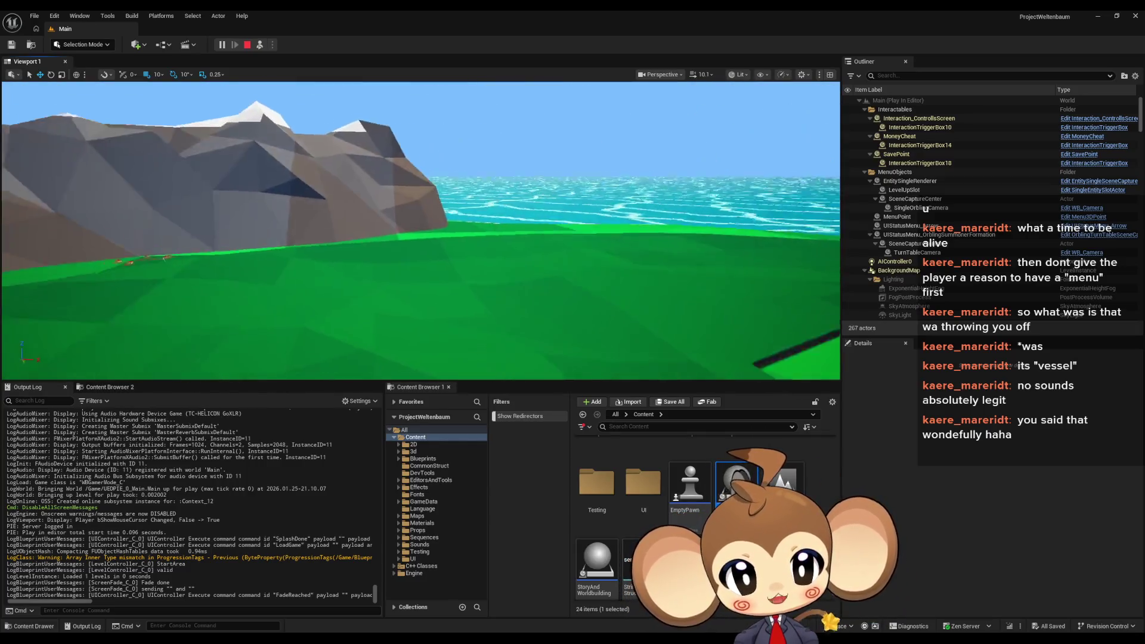
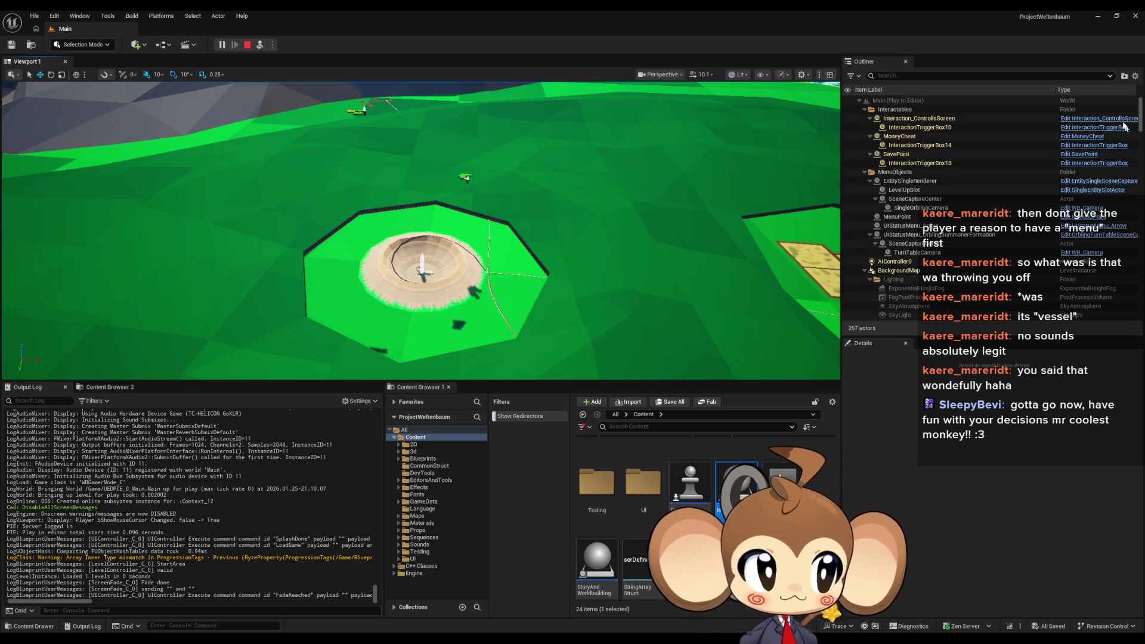
Leave the running game view and return to the IssueBoard Blueprint's EventGraph of notes
click(609, 192)
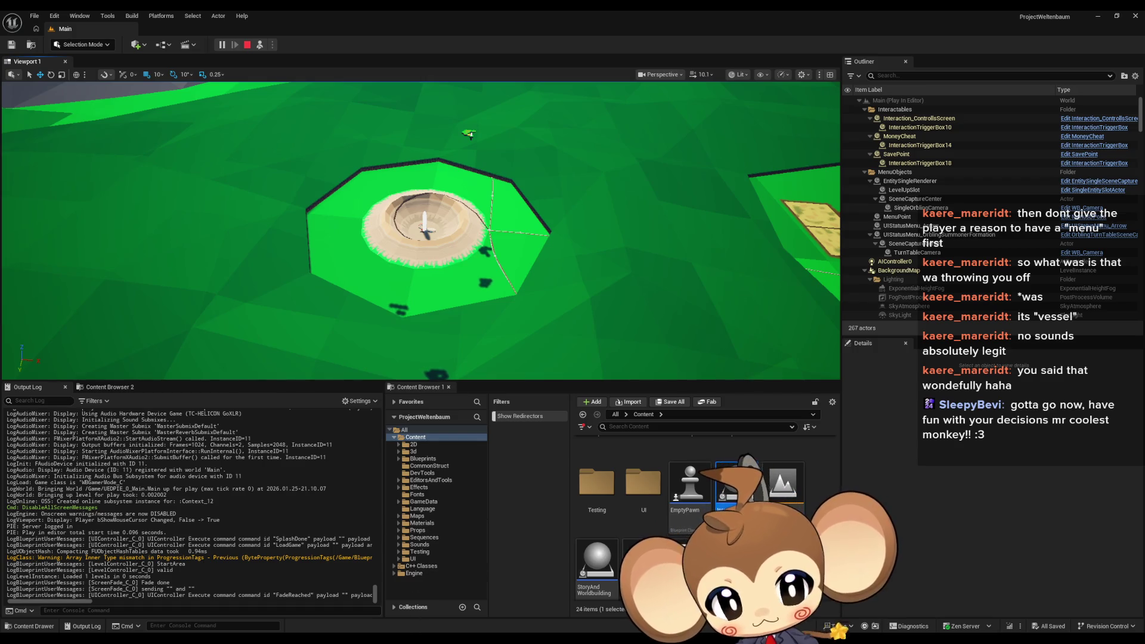
click(429, 597)
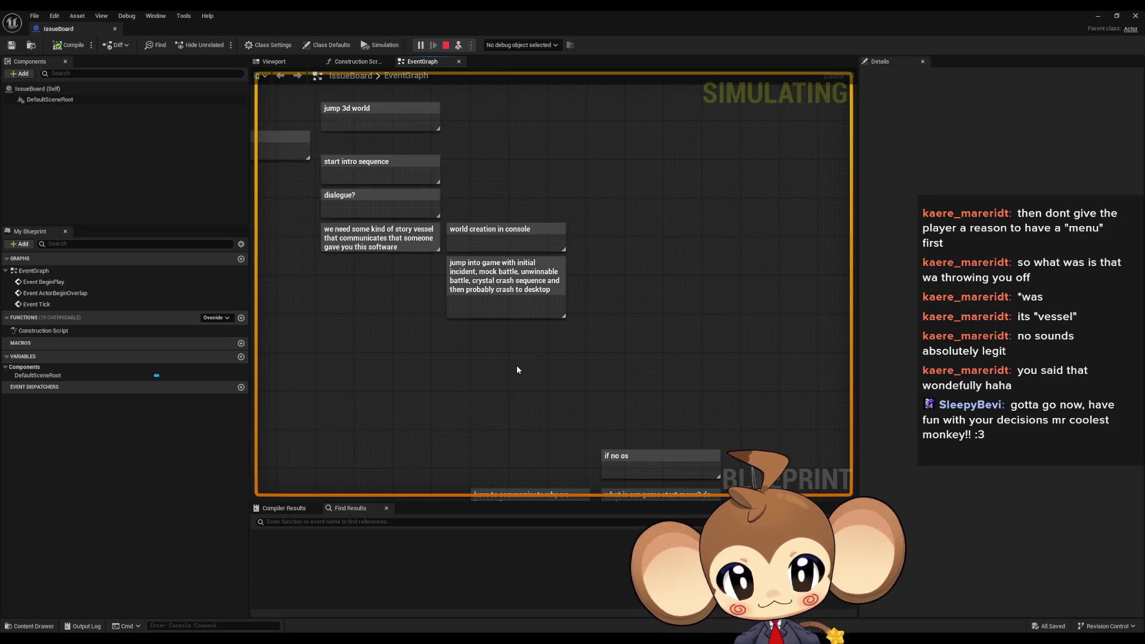
Stop the simulation and start a comment 'starting game again initializes console again to continue build process'
click(446, 46)
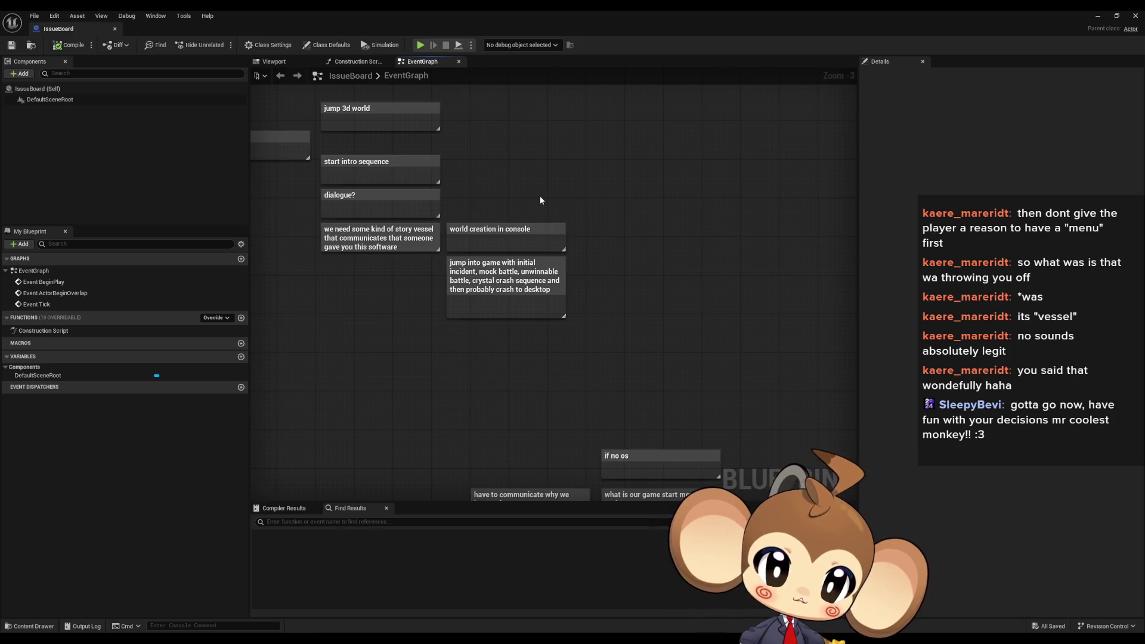
click(531, 269)
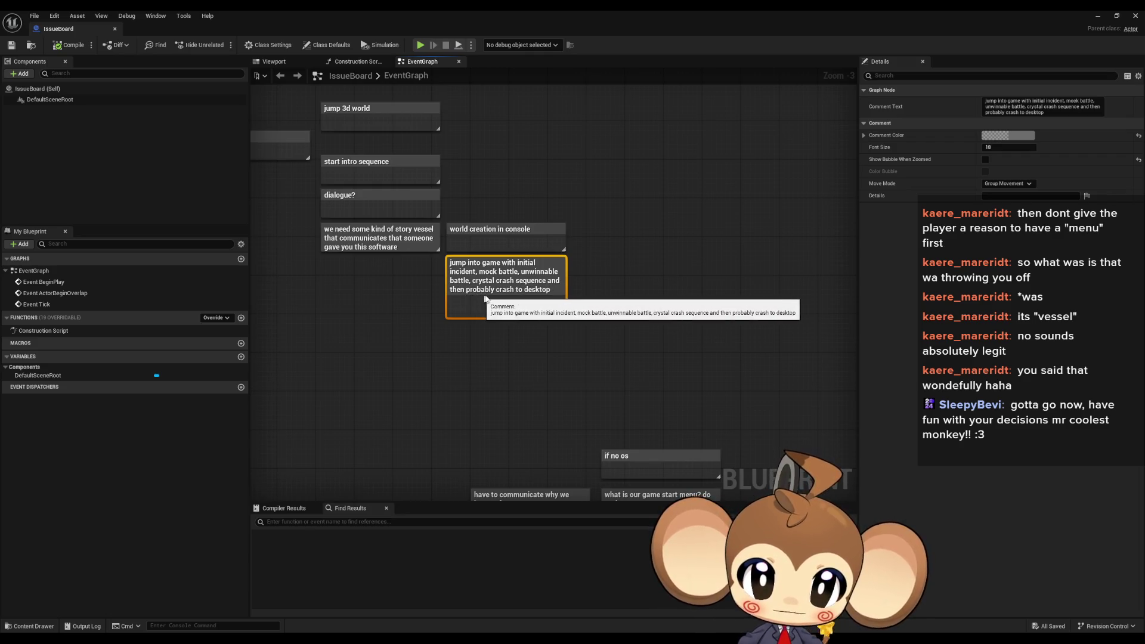
click(611, 308)
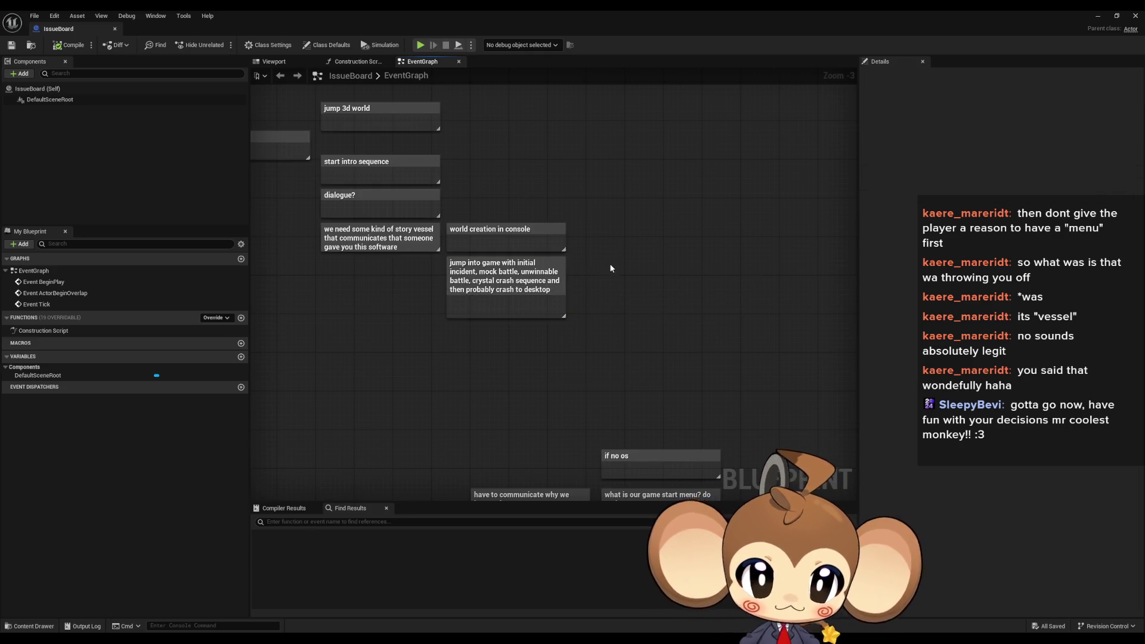
text(c)
text(sta)
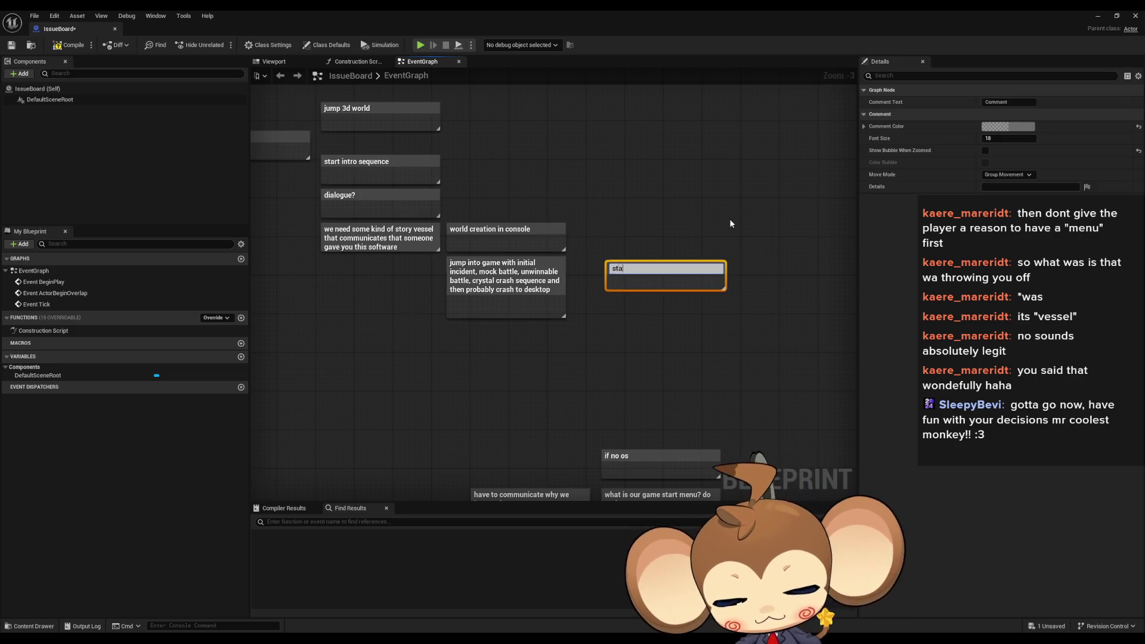
text(rting game agai)
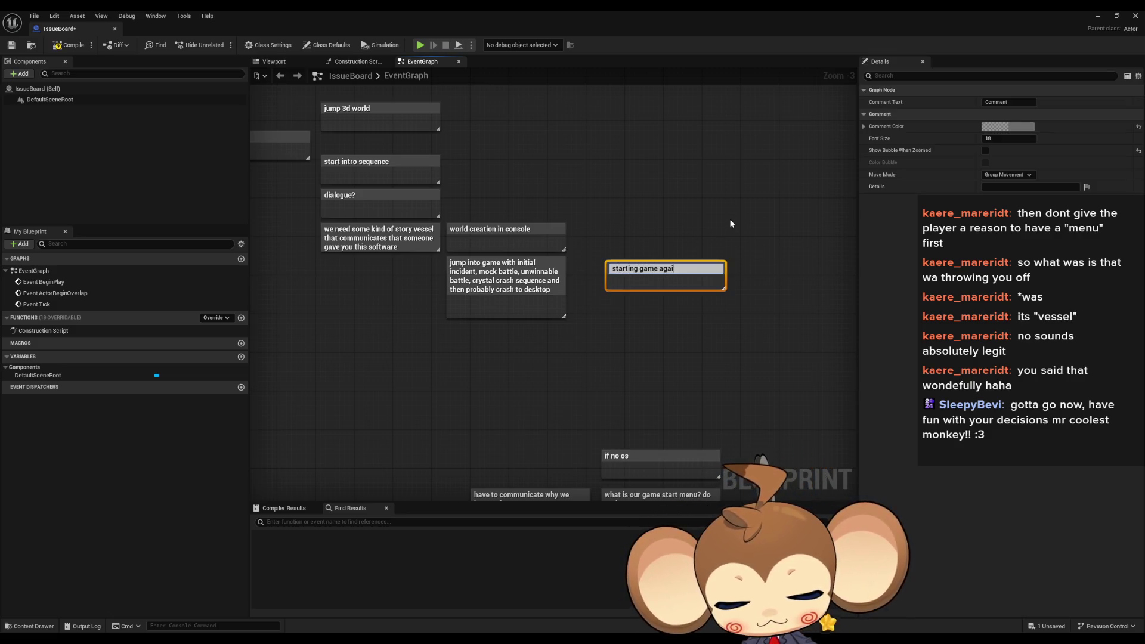
text(n,)
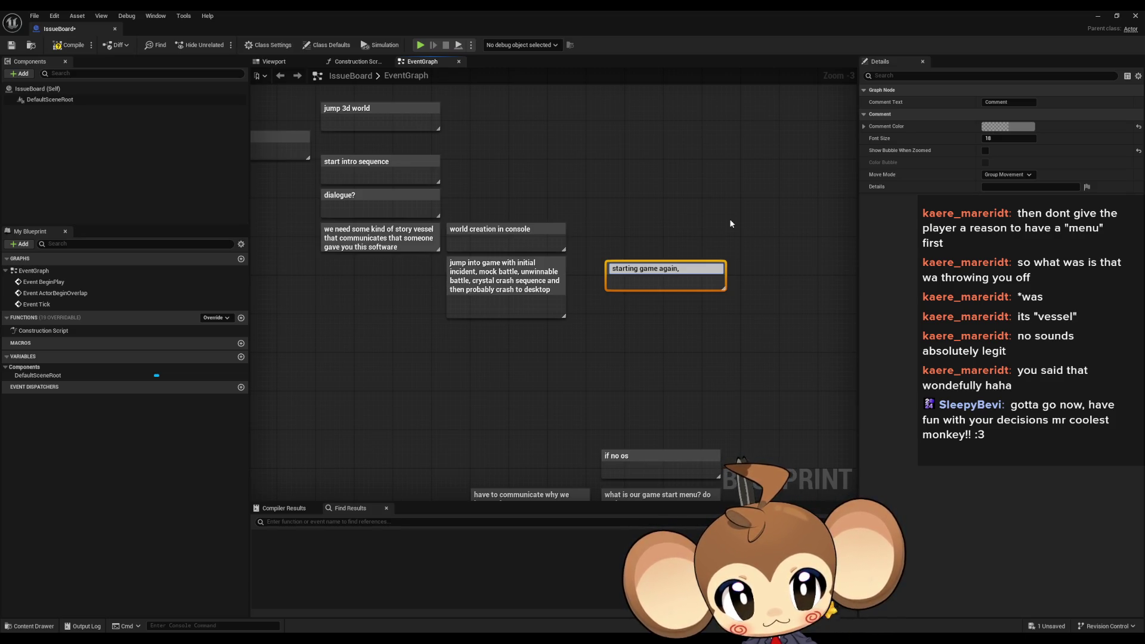
text( initi)
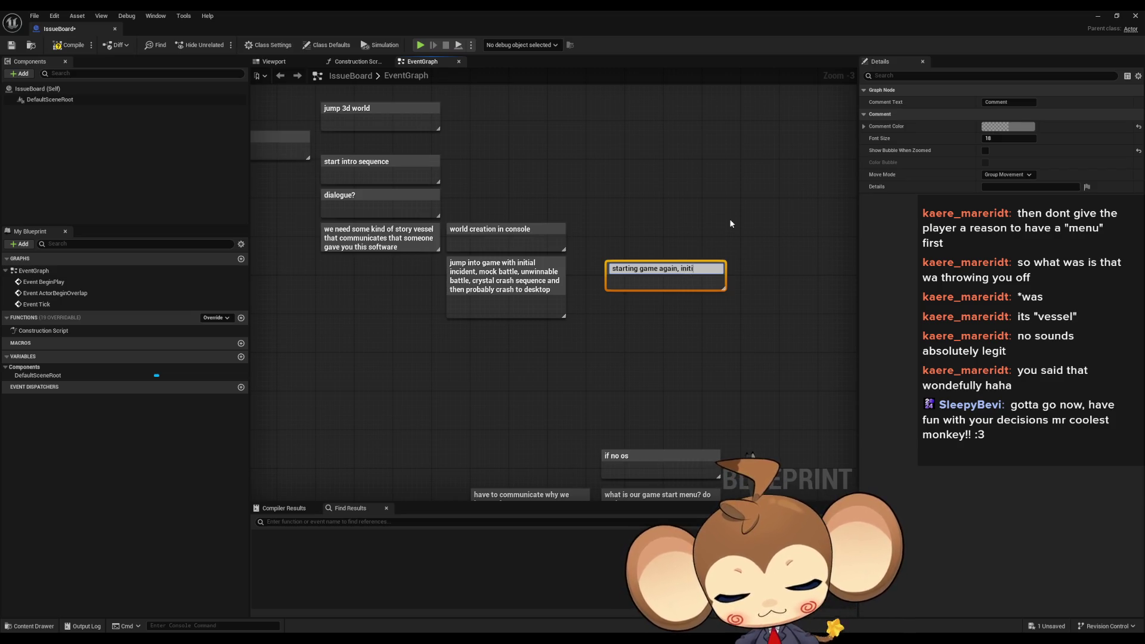
text(alizes conso)
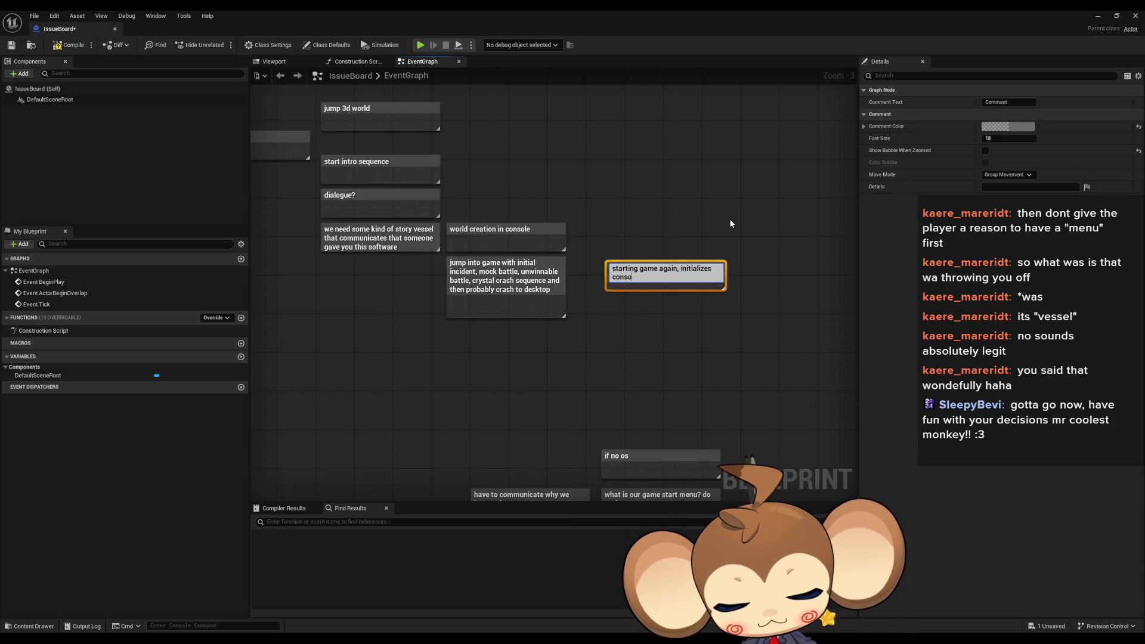
text(le again to c)
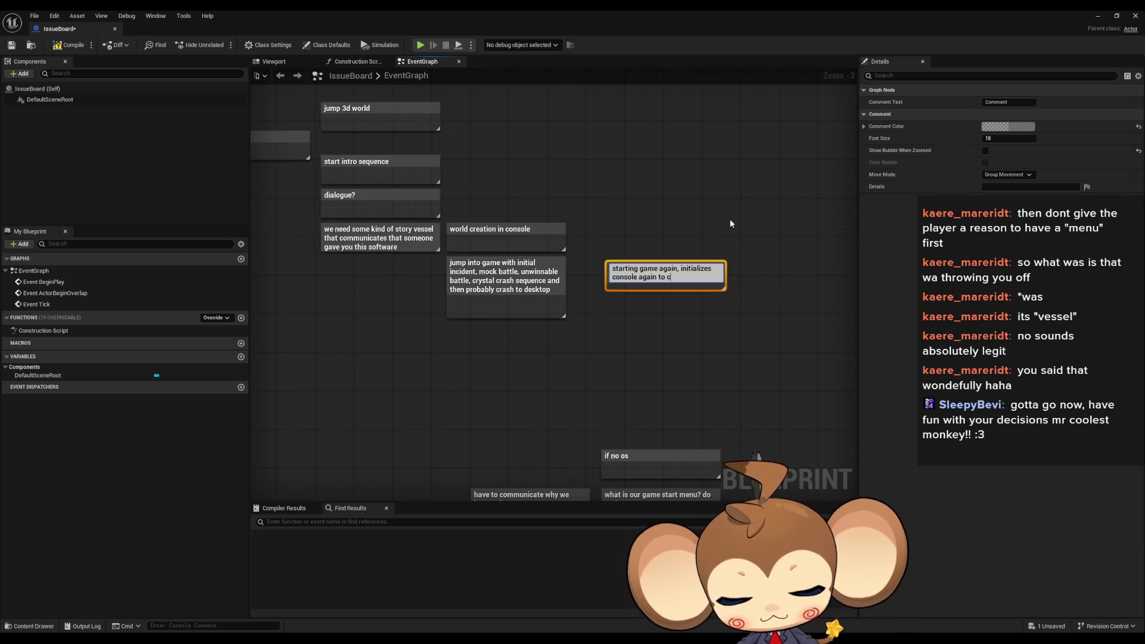
text(ontinue)
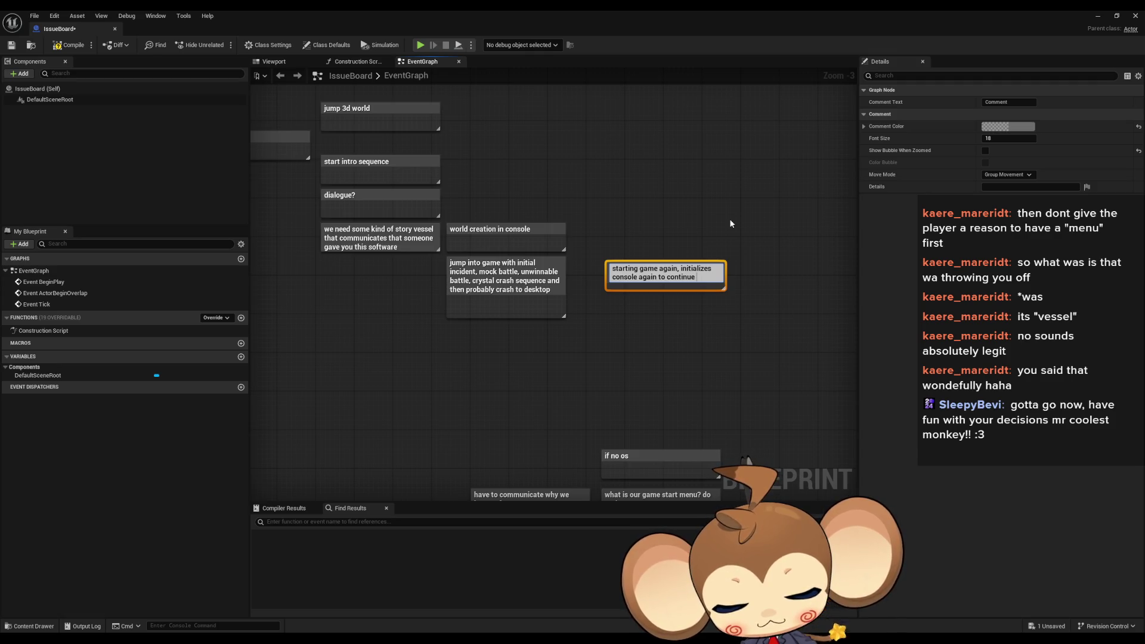
text( build process)
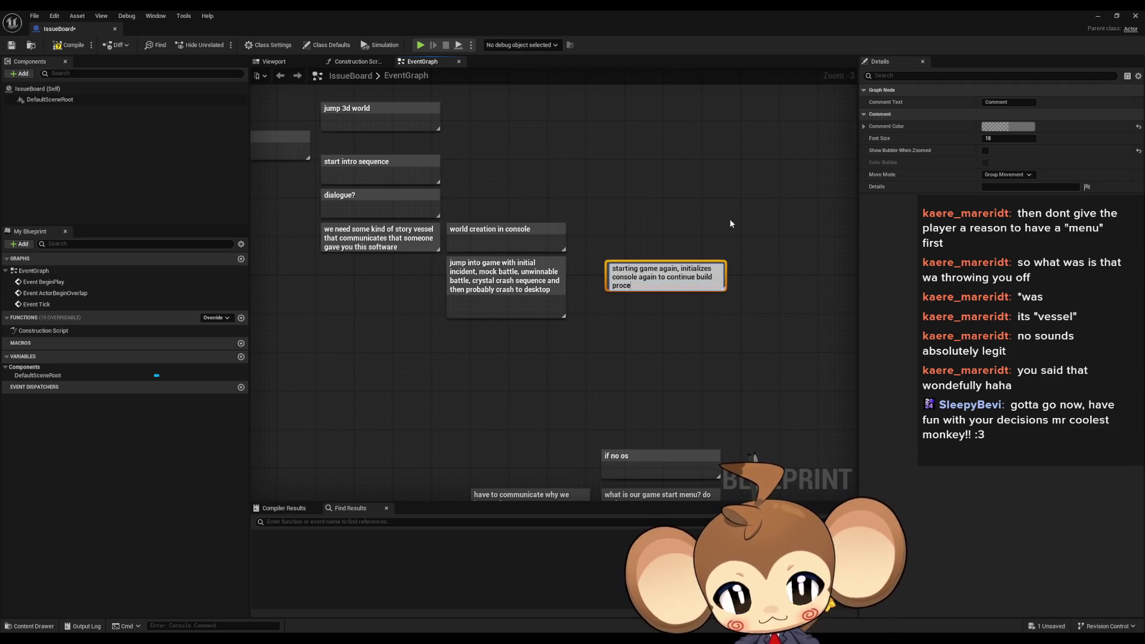
Commit the 'starting game again' comment, shift it slightly left and make it taller
key(Return)
drag(653, 284, 629, 278)
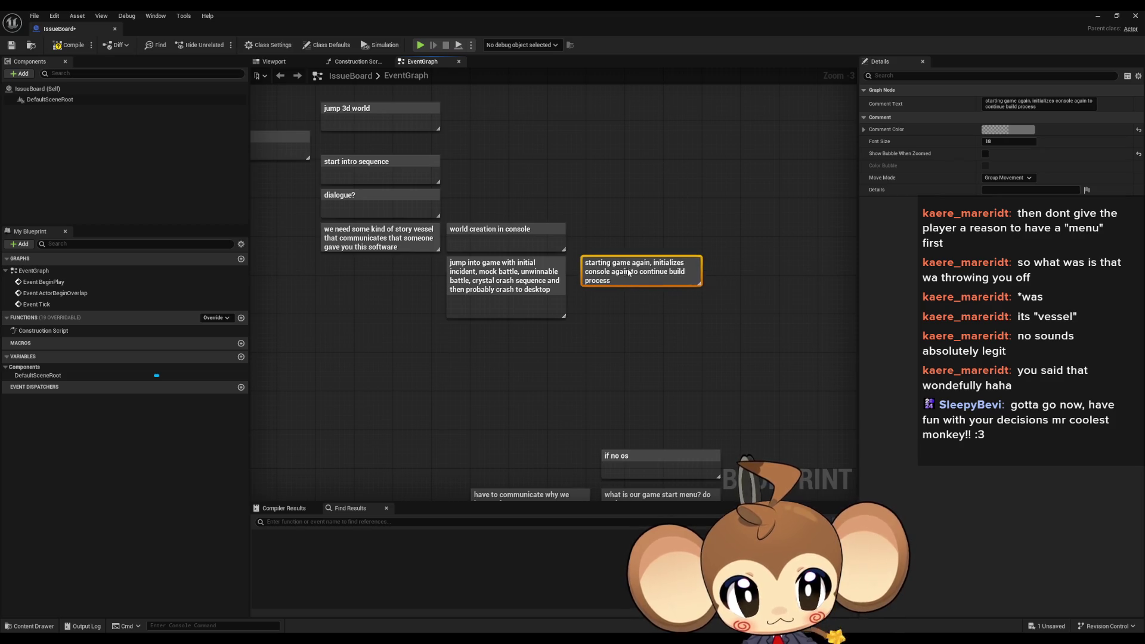
drag(699, 285, 699, 317)
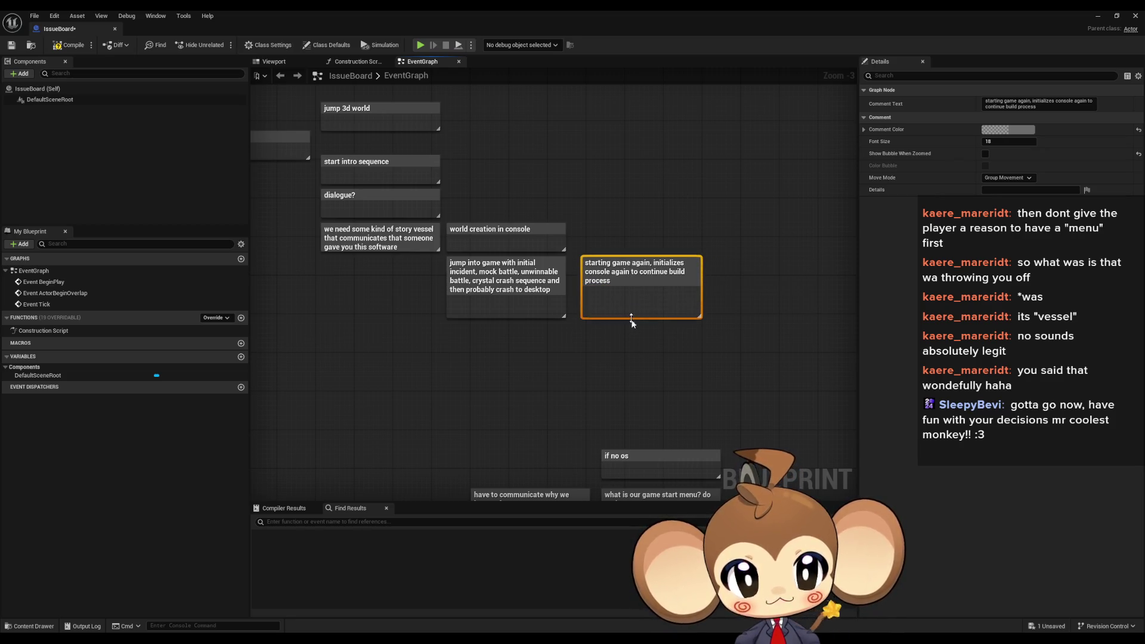
click(668, 392)
drag(668, 392, 889, 411)
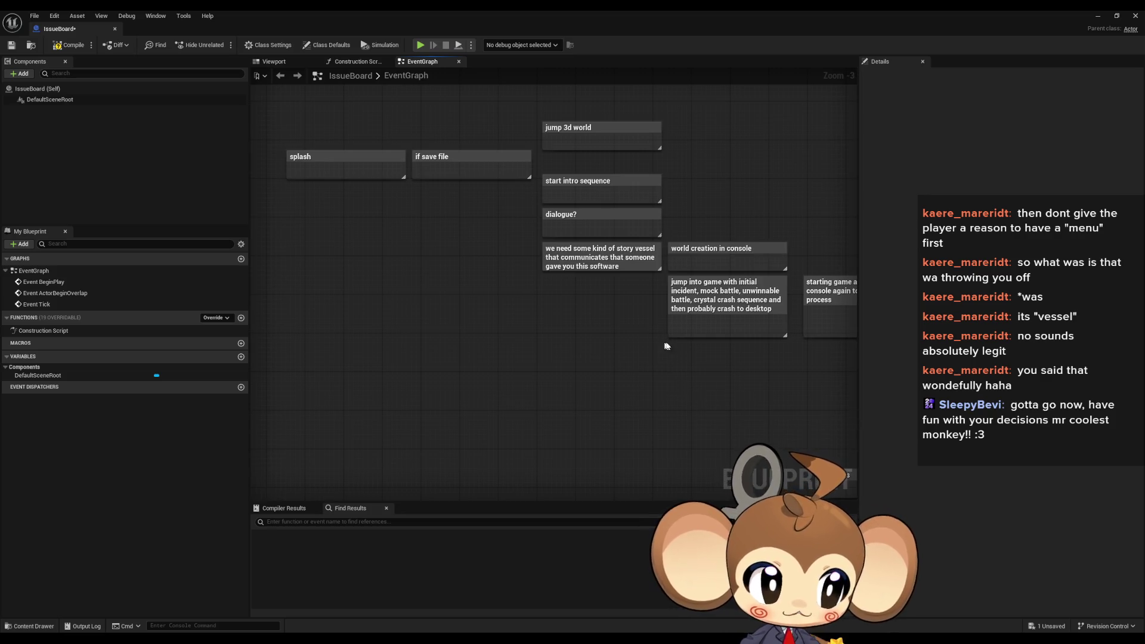
drag(443, 288, 495, 294)
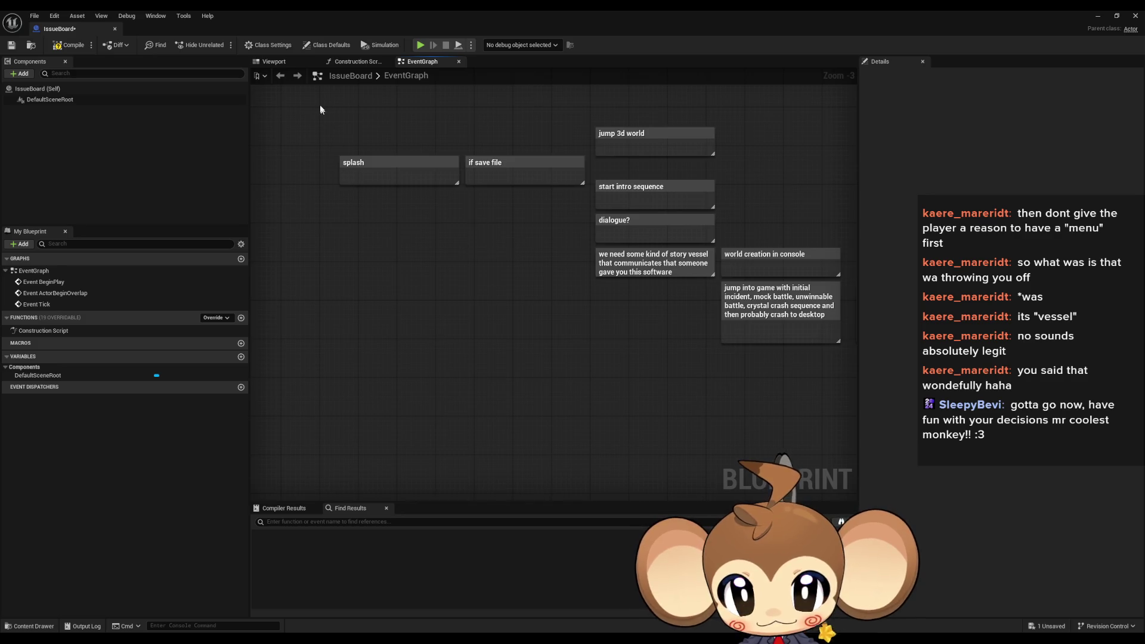
Select in turn the splash, save-file, intro, dialogue, story-vessel and world-creation comments
click(370, 170)
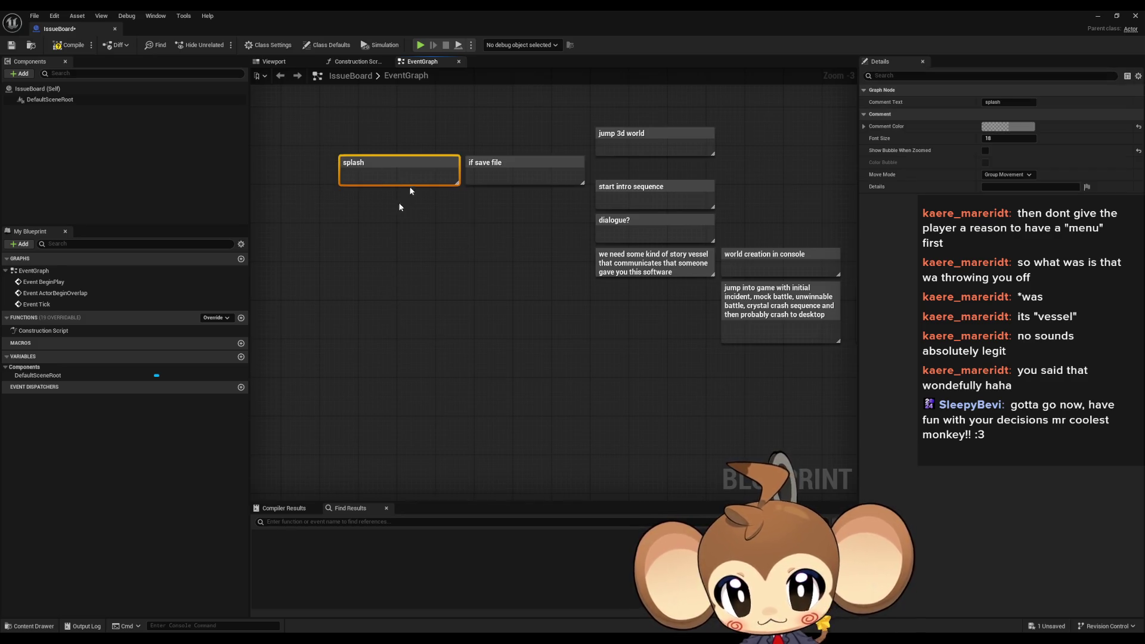
mouse_move(489, 102)
mouse_down()
mouse_move(525, 167)
mouse_move(537, 272)
mouse_move(618, 87)
mouse_move(620, 96)
mouse_up()
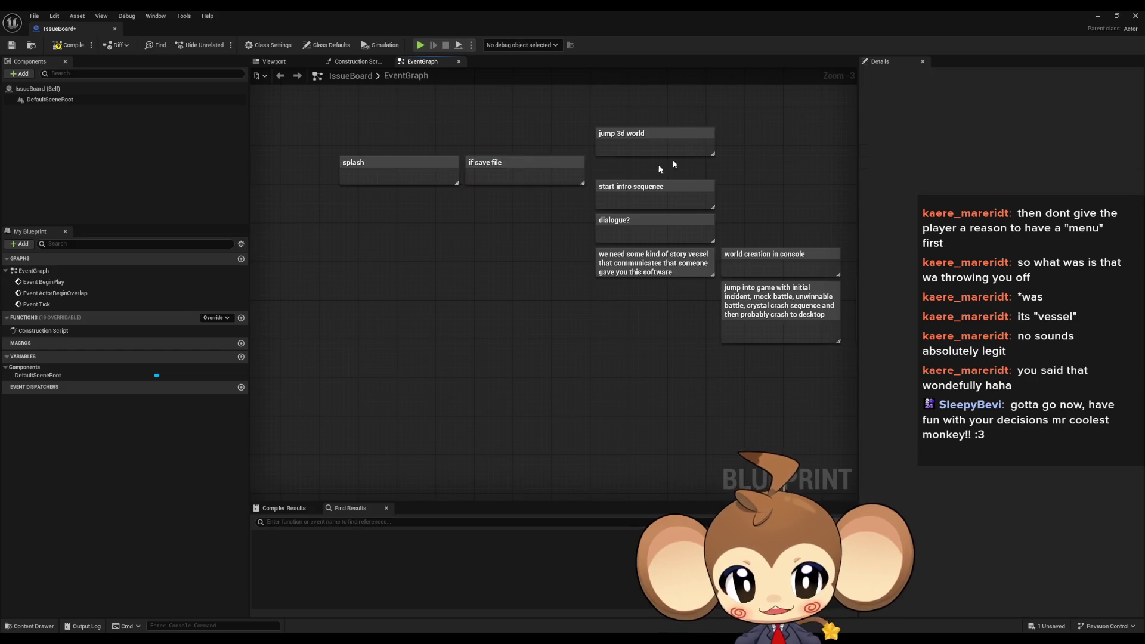
click(639, 188)
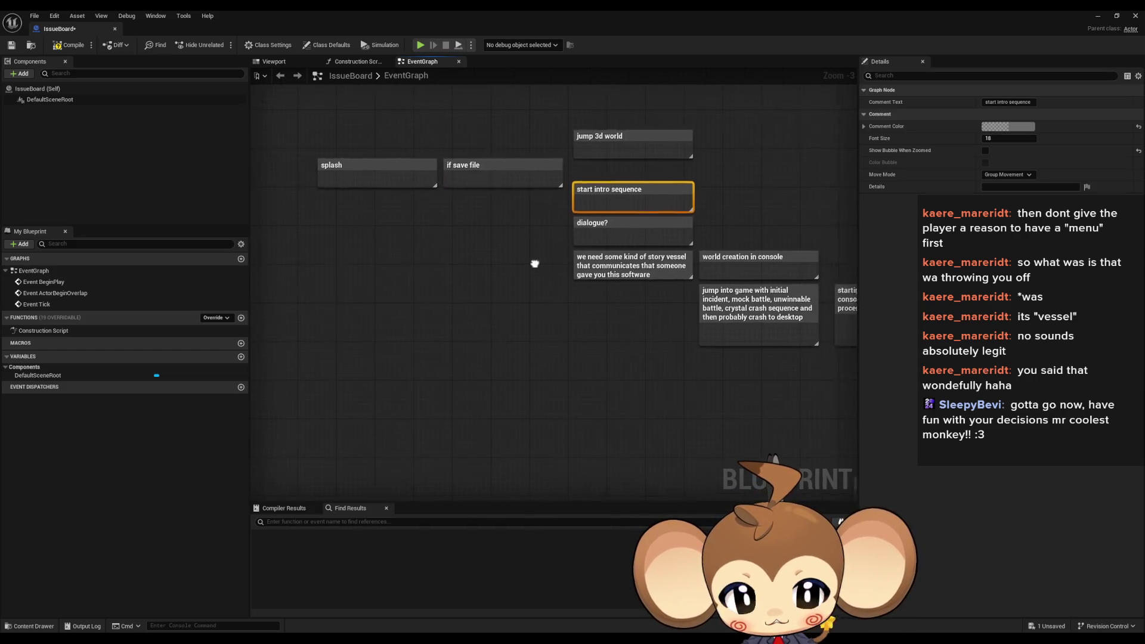
click(572, 236)
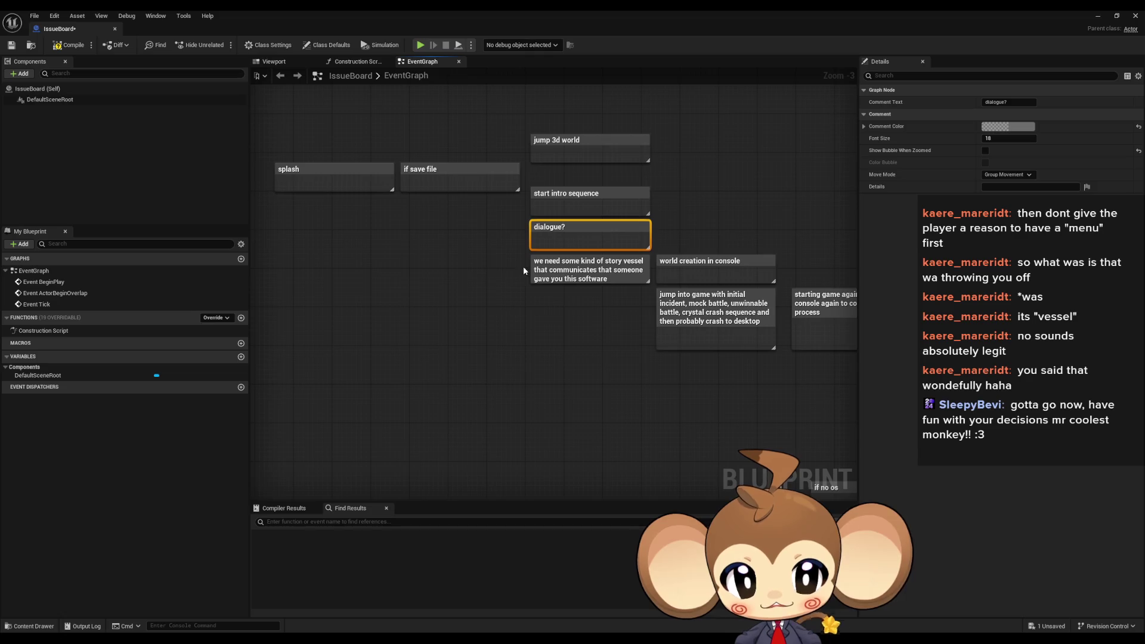
click(558, 273)
click(568, 255)
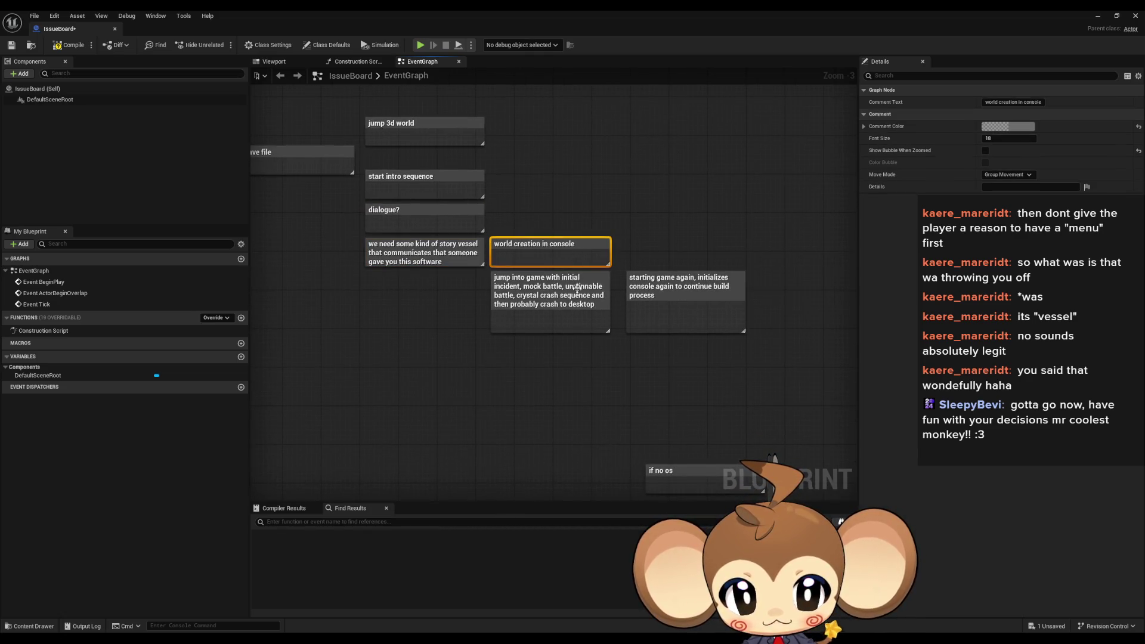
Drag the 'jump into game' and 'starting game again' comments down below the story-vessel note
drag(457, 295, 632, 304)
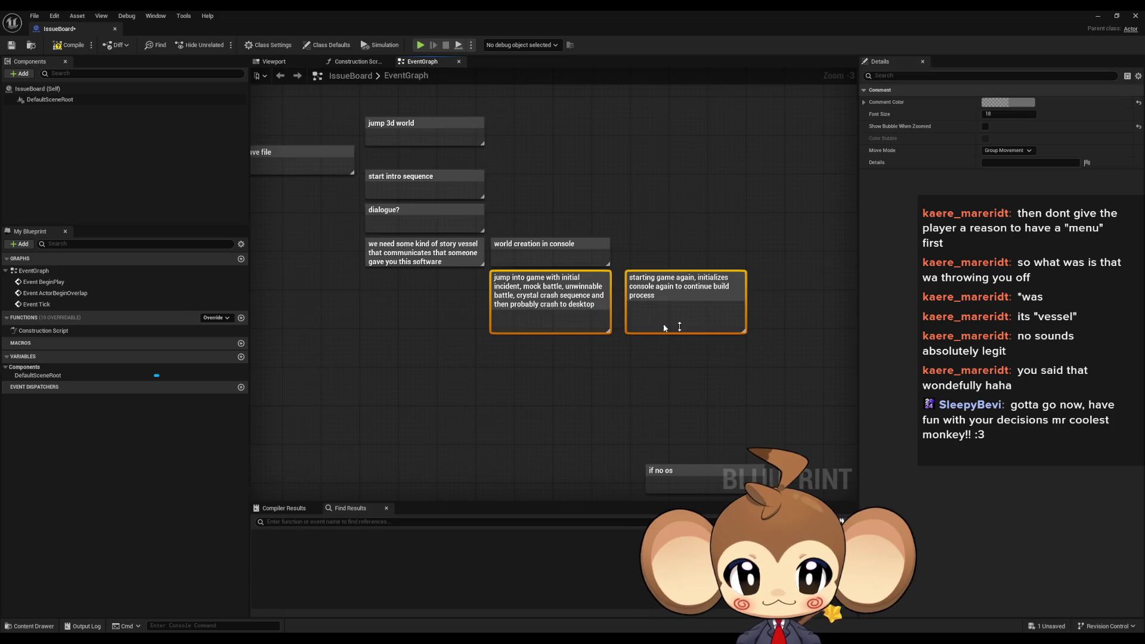
mouse_move(525, 312)
mouse_down()
mouse_move(423, 304)
mouse_move(426, 335)
mouse_up()
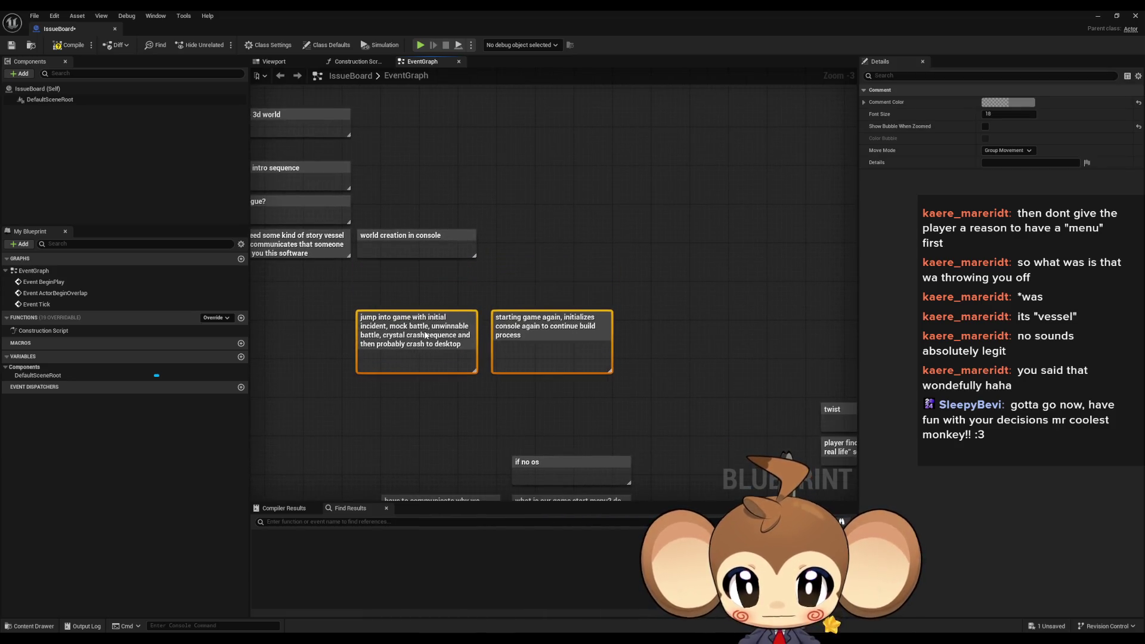
click(411, 287)
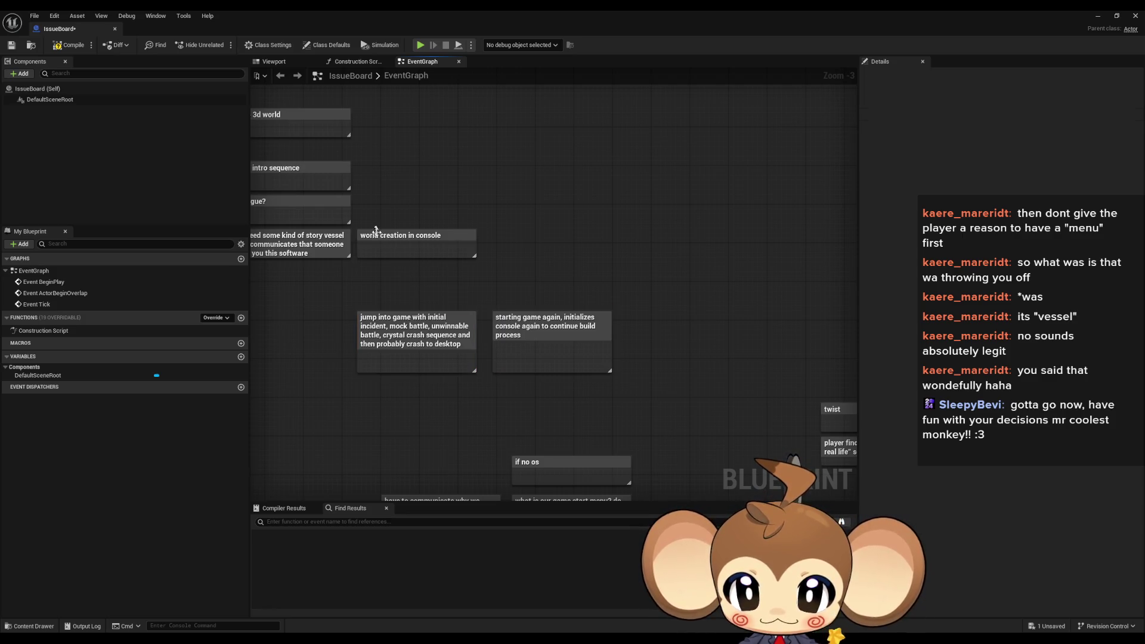
mouse_move(394, 235)
mouse_down()
mouse_move(473, 221)
mouse_move(496, 200)
mouse_up()
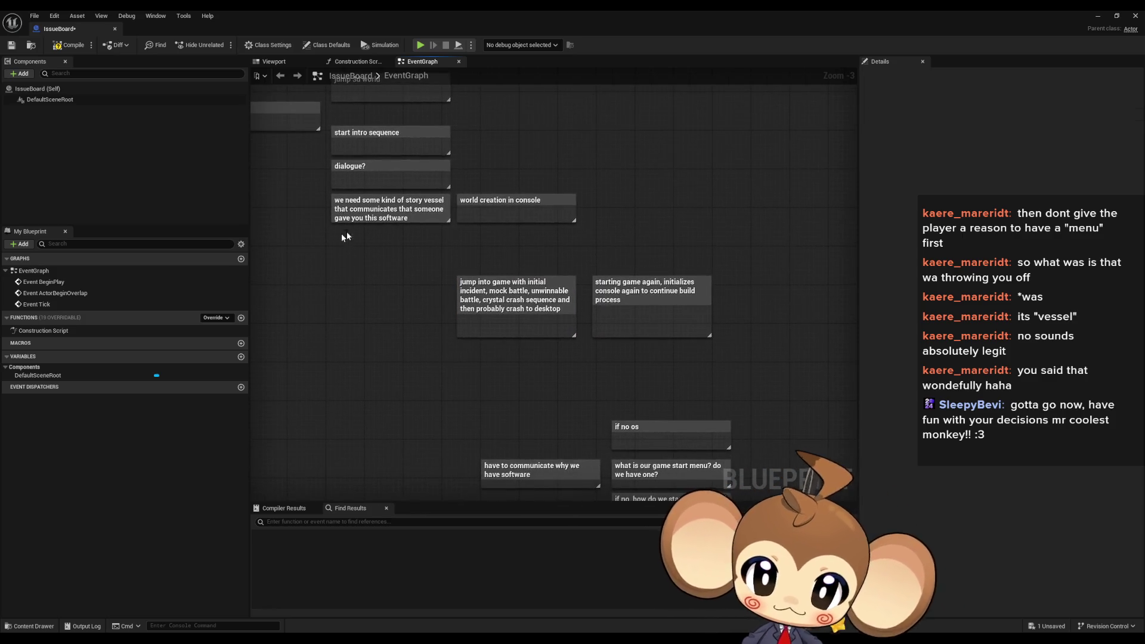
click(356, 213)
drag(362, 278, 431, 306)
click(431, 306)
Add a comment reading 'we are maybe hired substitute for an unfinished ai'
text(cwe are)
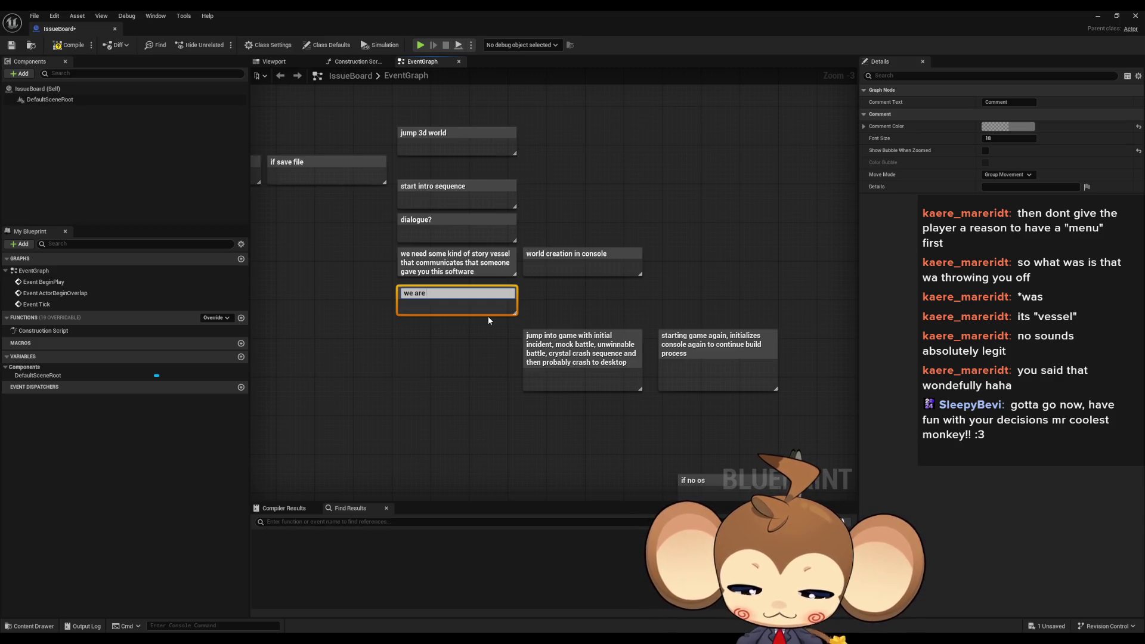
text( maybe hired substitu)
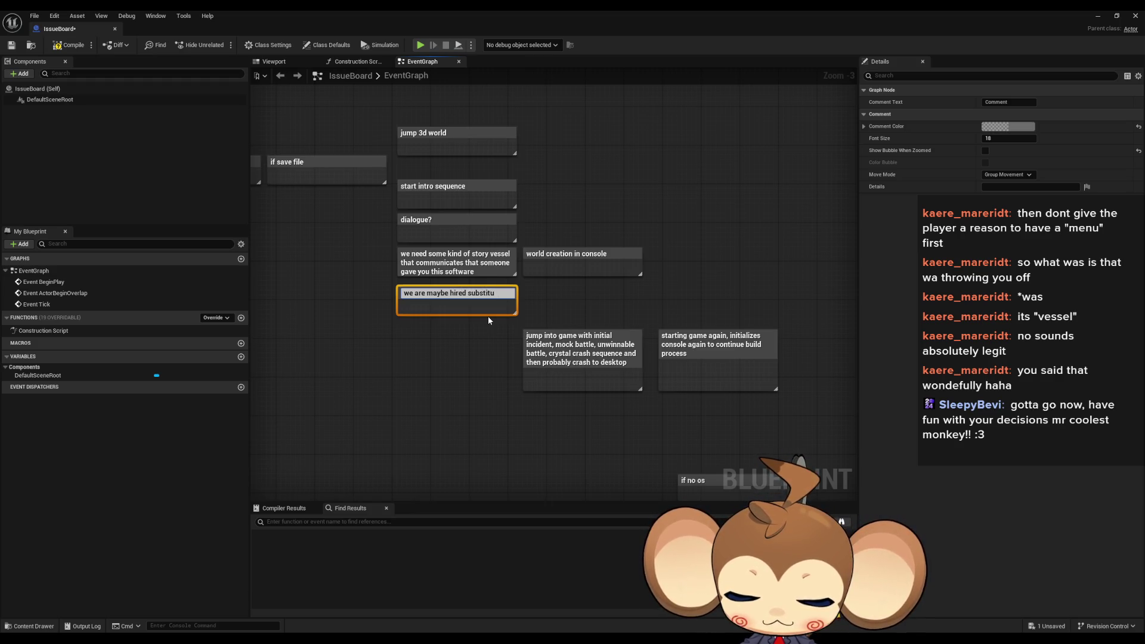
text(de for)
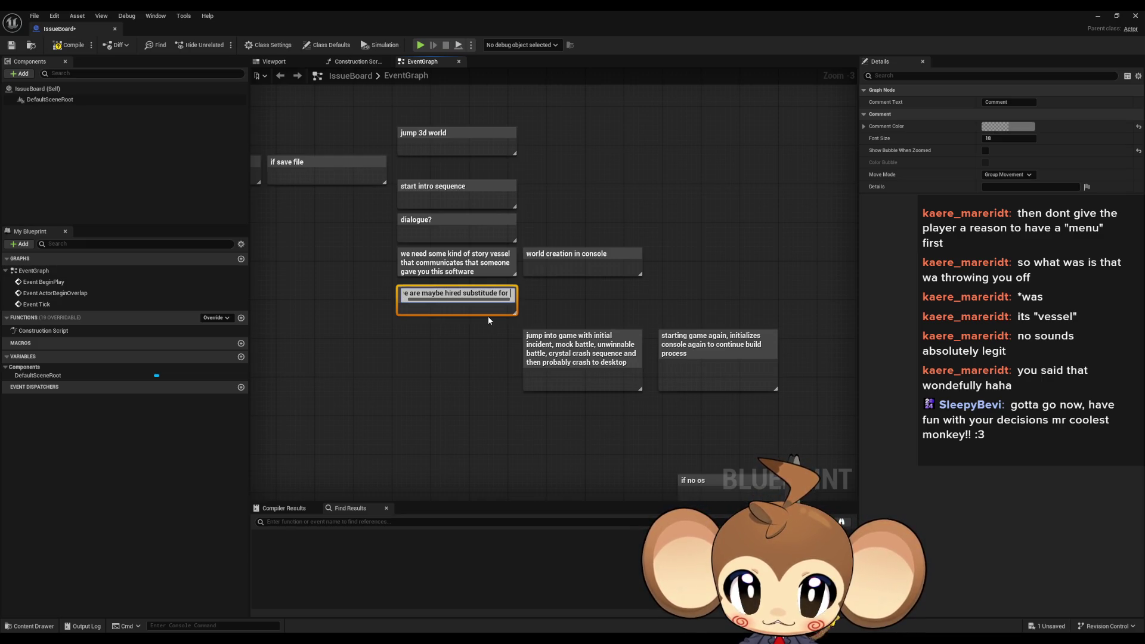
text(an unfinish)
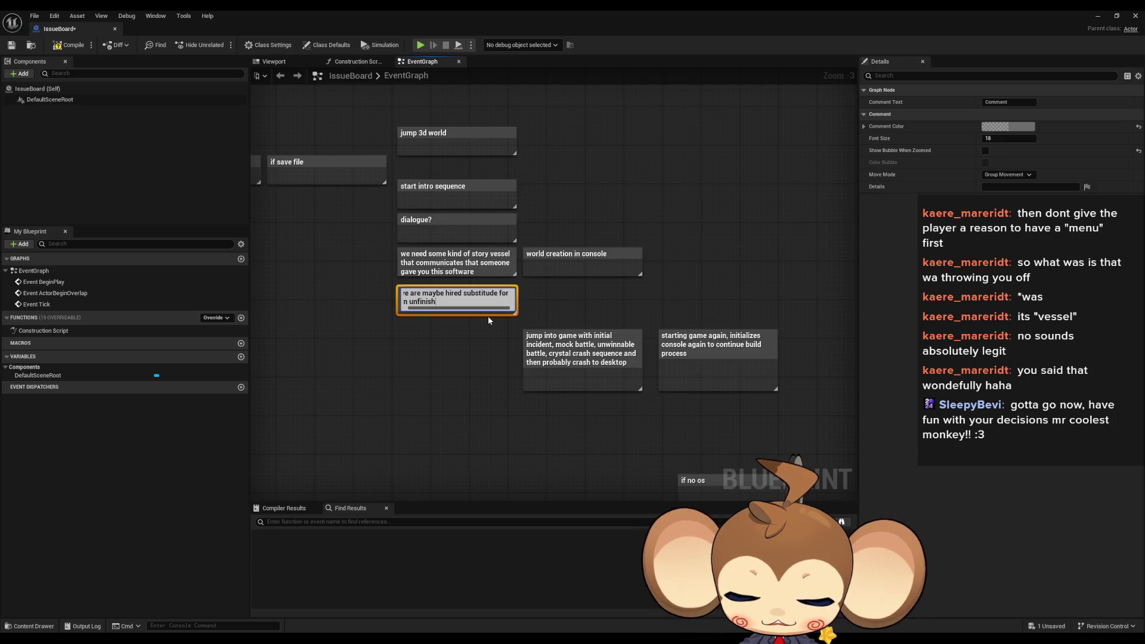
text(ed ai)
key(Return)
click(596, 238)
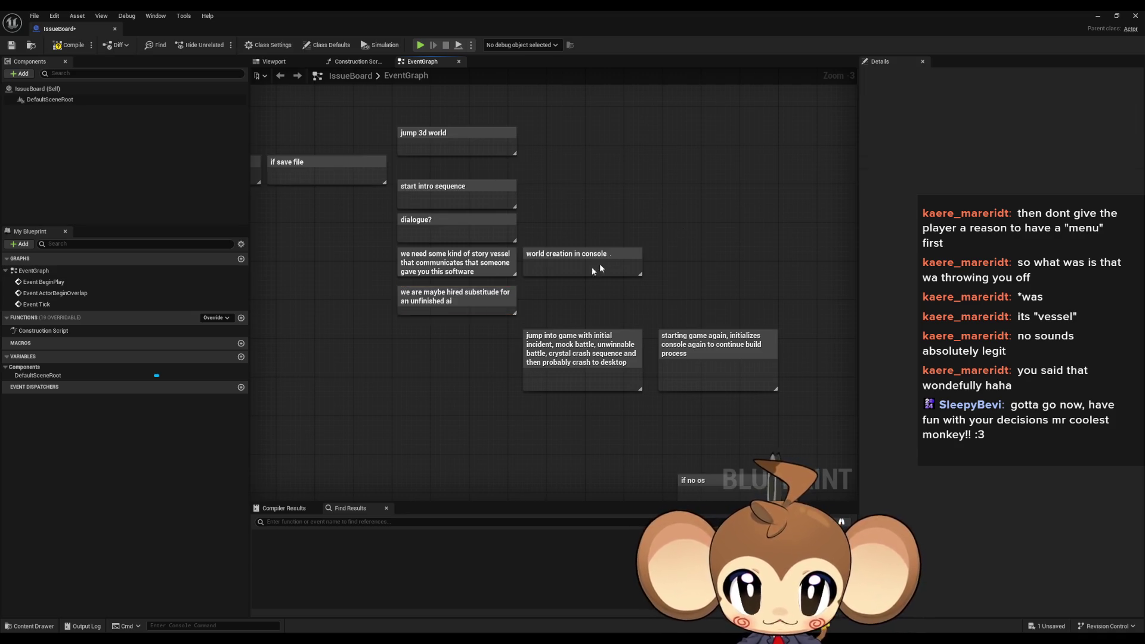
Move the 'world creation in console' comment lower, beside the new note
drag(576, 263, 571, 299)
click(812, 259)
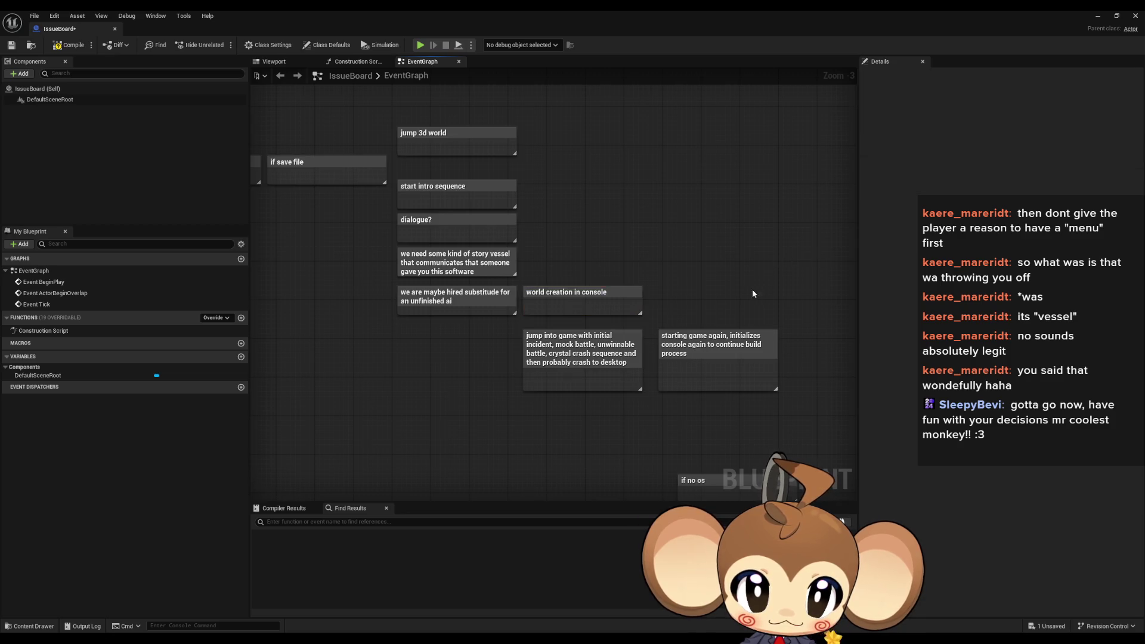
drag(753, 288, 634, 242)
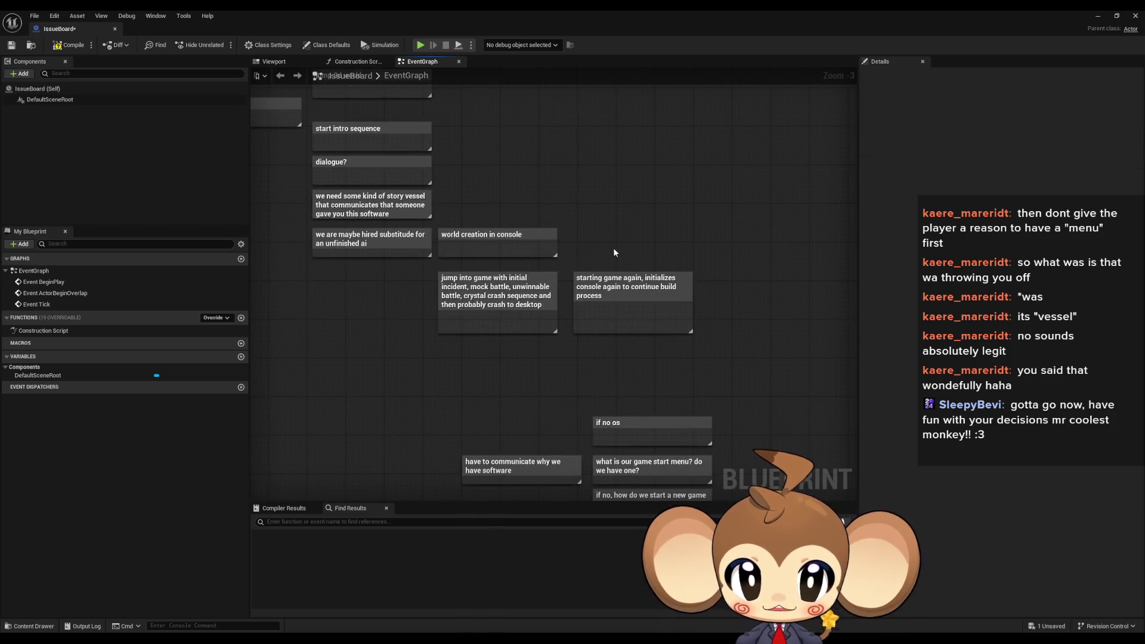
Add a second line 'something goes wrong, needs your input' to the world creation comment
click(461, 234)
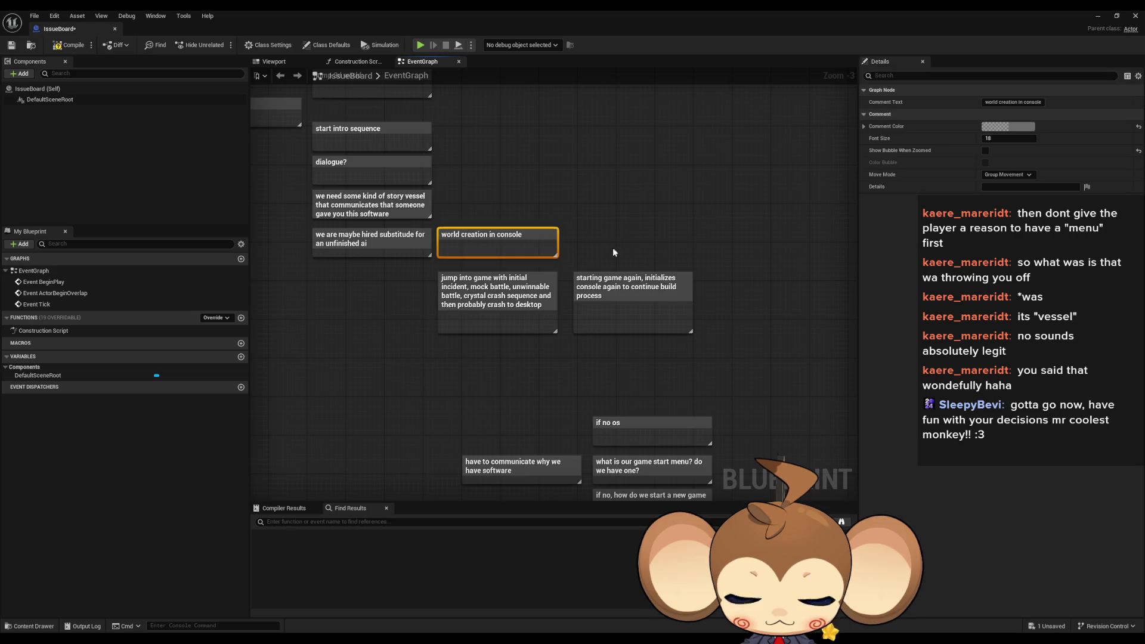
click(550, 245)
click(520, 239)
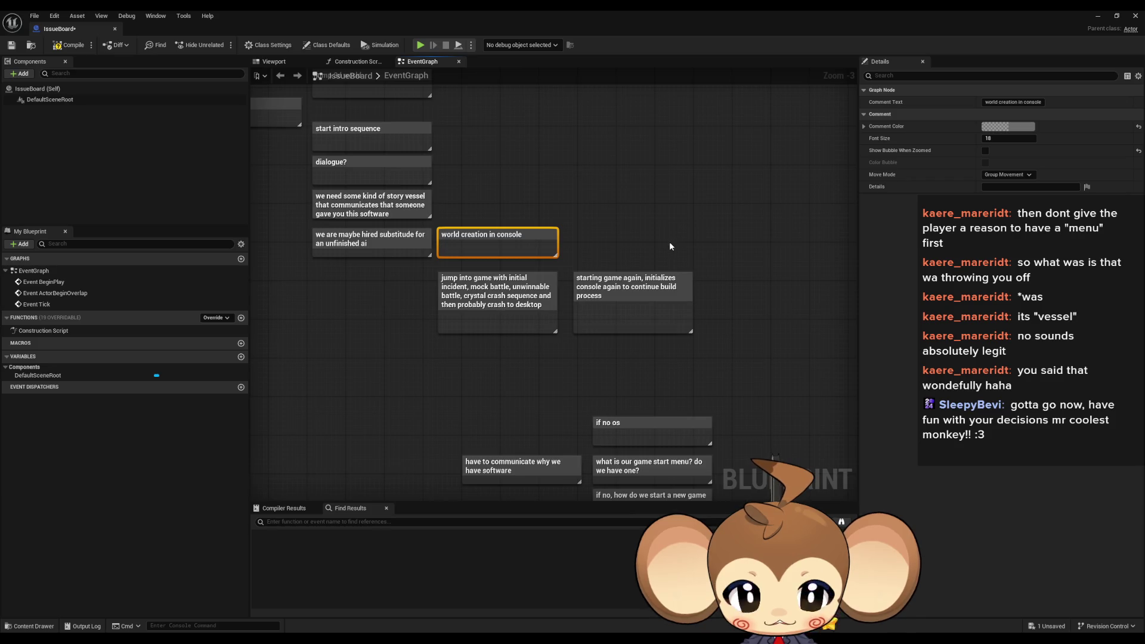
key(F2)
key(shift+Return)
text(somethin)
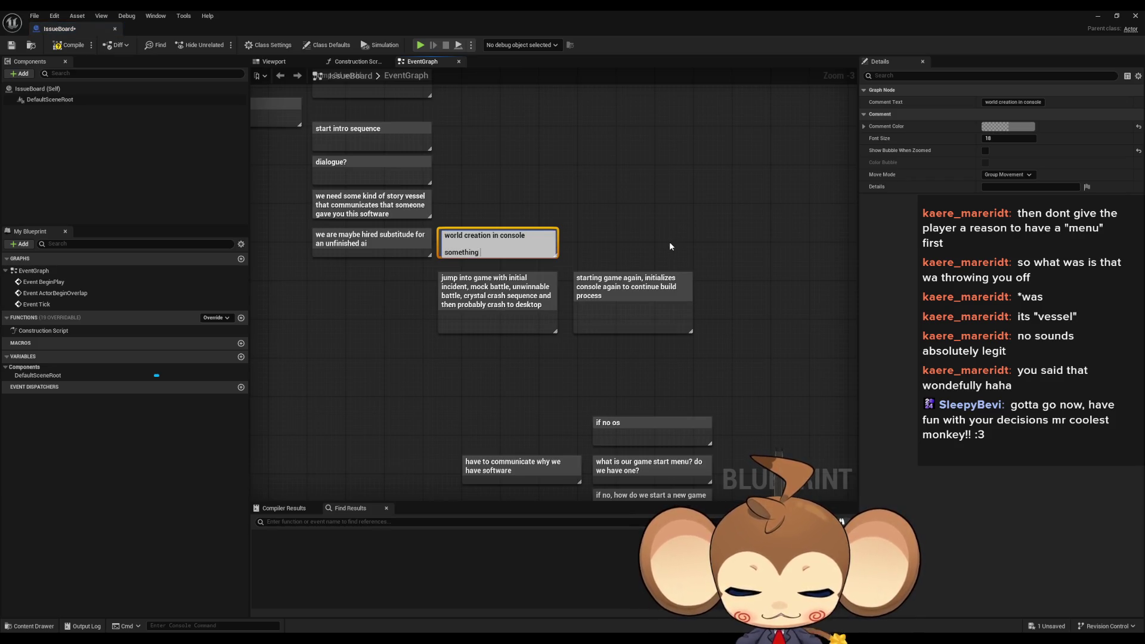
text(goes wrong,)
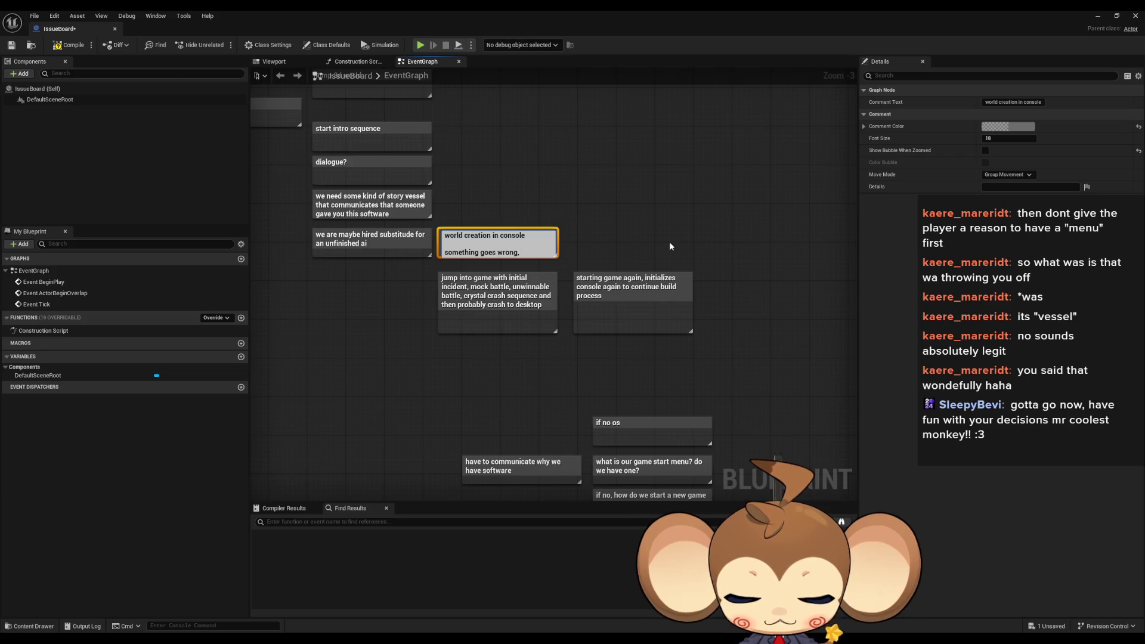
text( needs you)
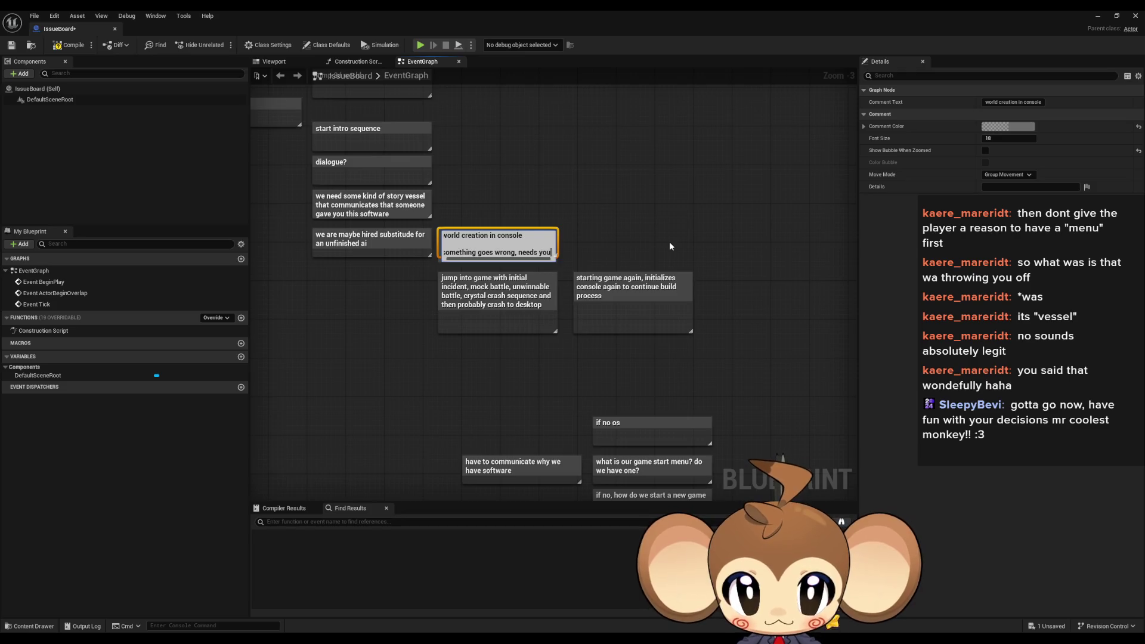
text(r inpu)
text(t)
key(Return)
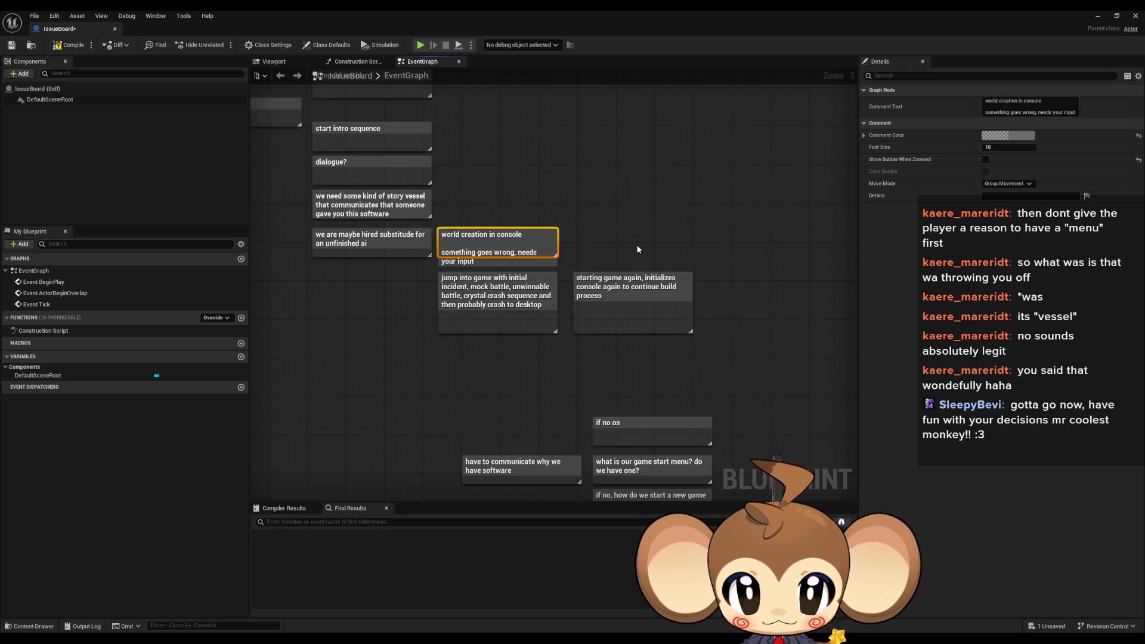
click(496, 262)
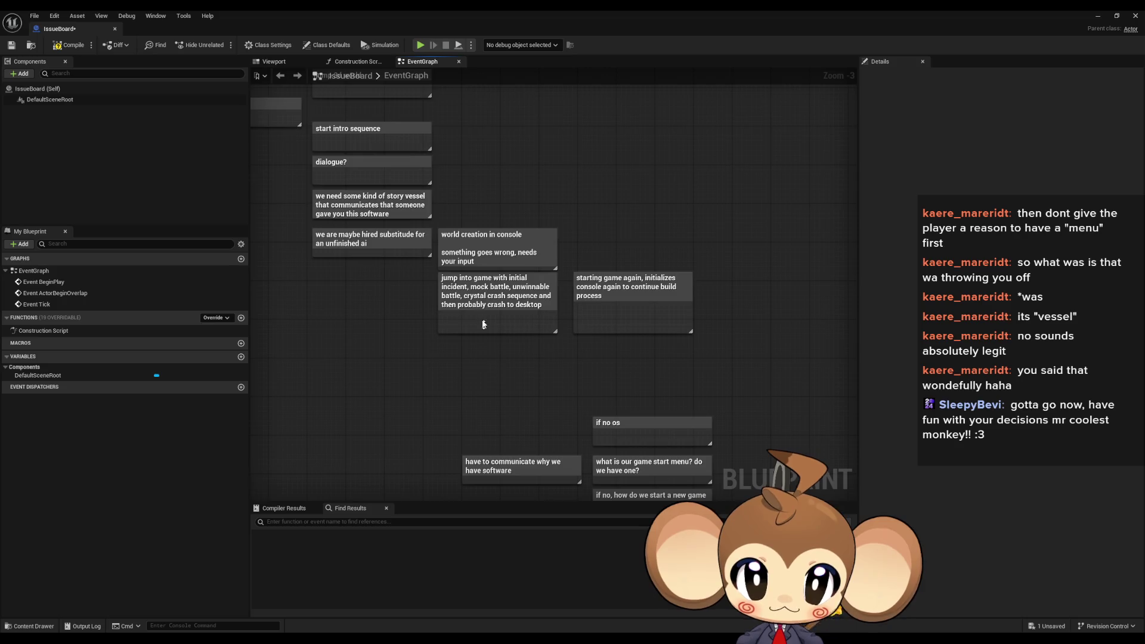
click(478, 264)
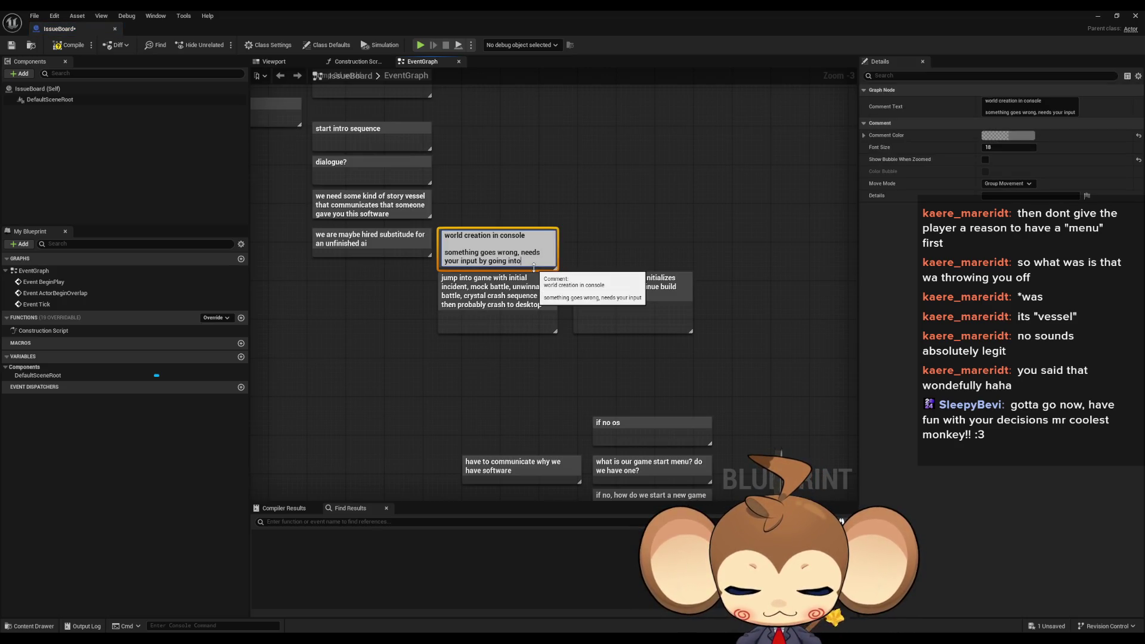
text( 3d worl)
key(Return)
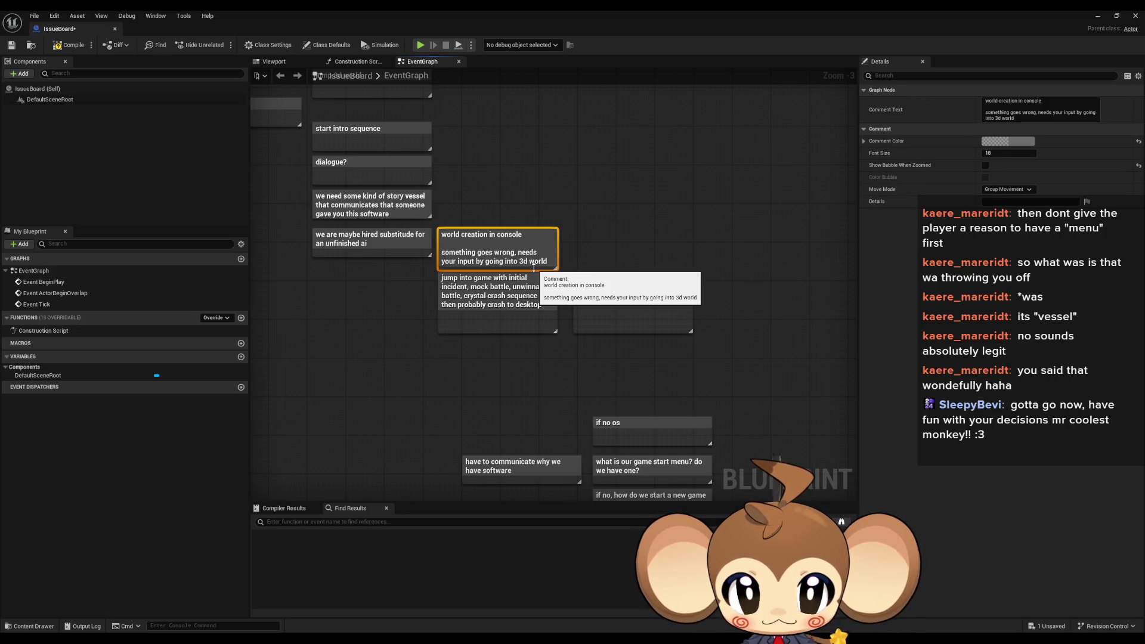
click(549, 359)
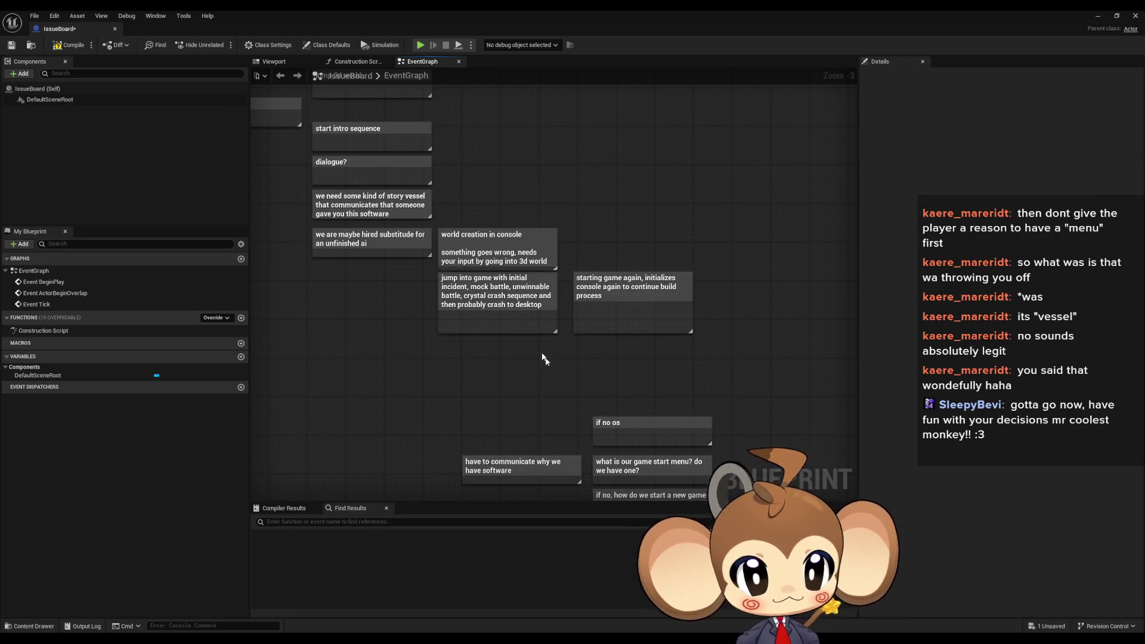
Nudge the 'starting game again' comment left beside the jump-into-game comment
click(506, 292)
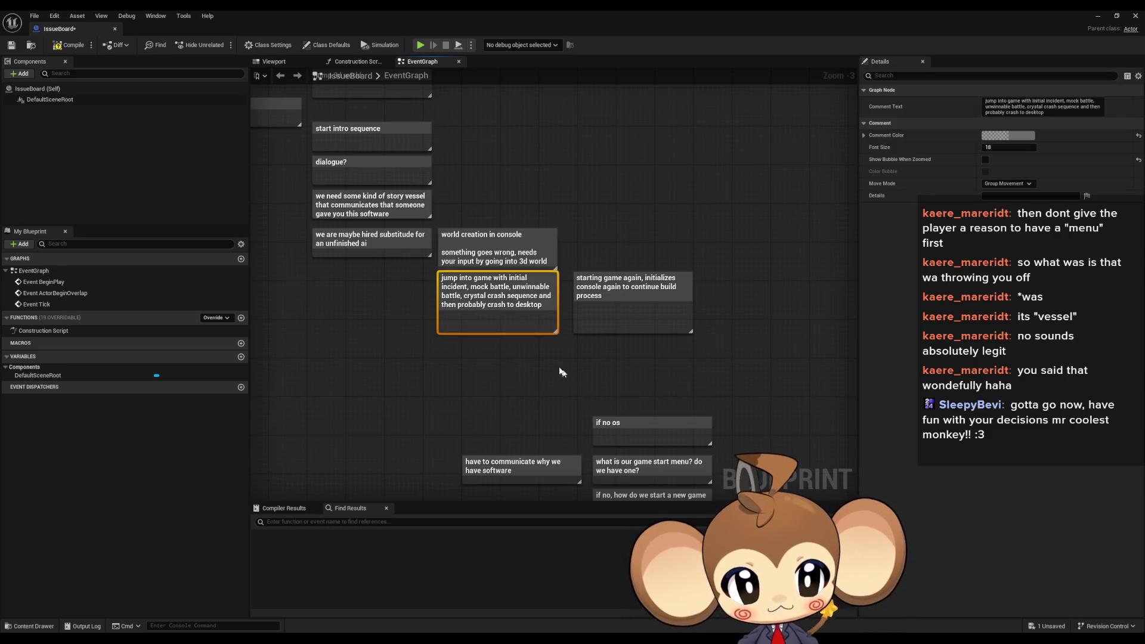
drag(630, 288, 620, 288)
double_click(624, 289)
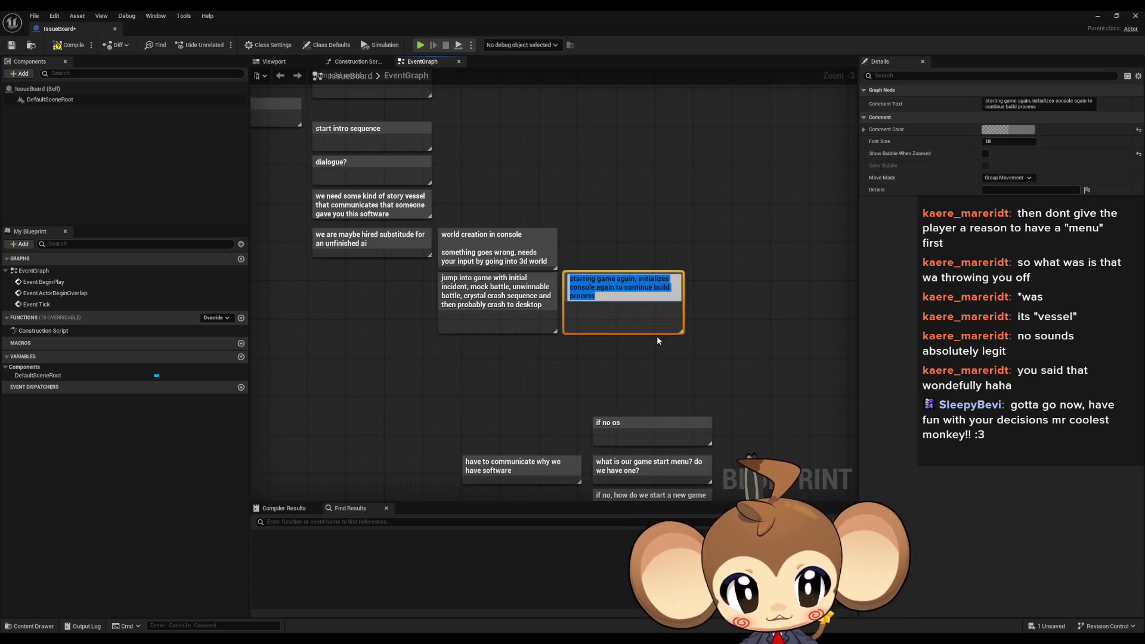
key(Return)
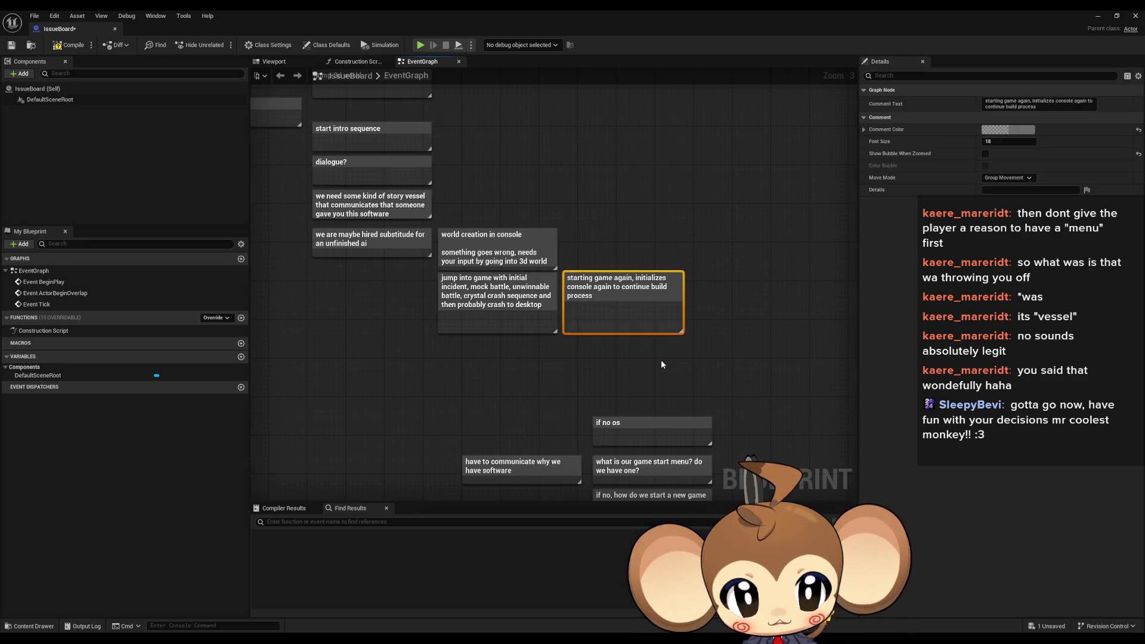
drag(661, 365, 659, 365)
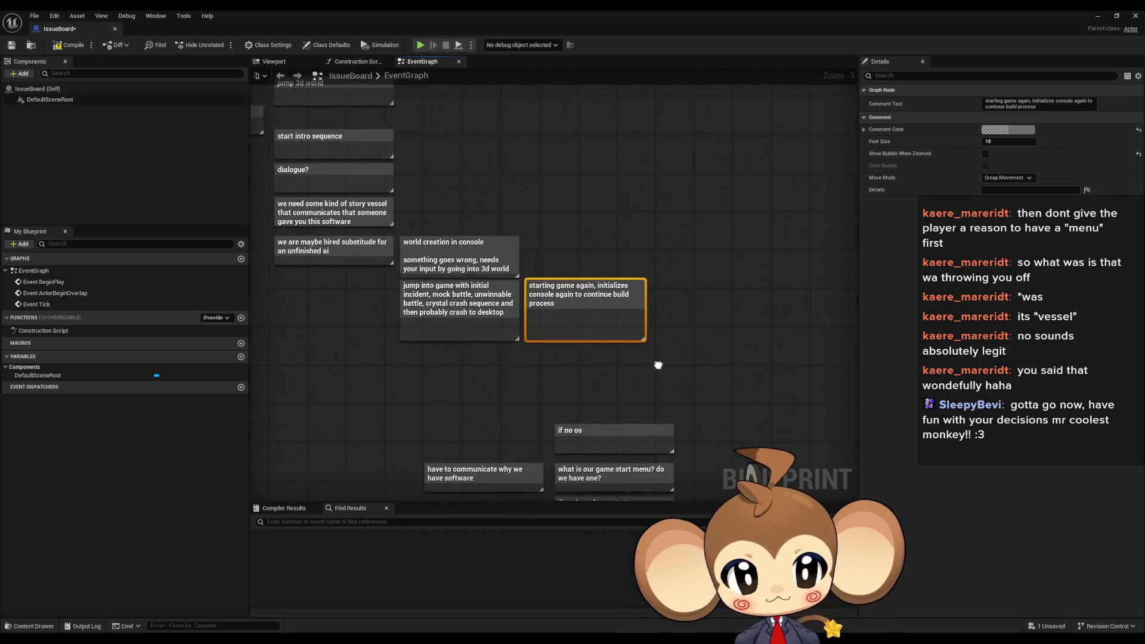
Box-select the three middle node groups and drag them slightly lower
click(659, 365)
scroll(547, 354, down, 5)
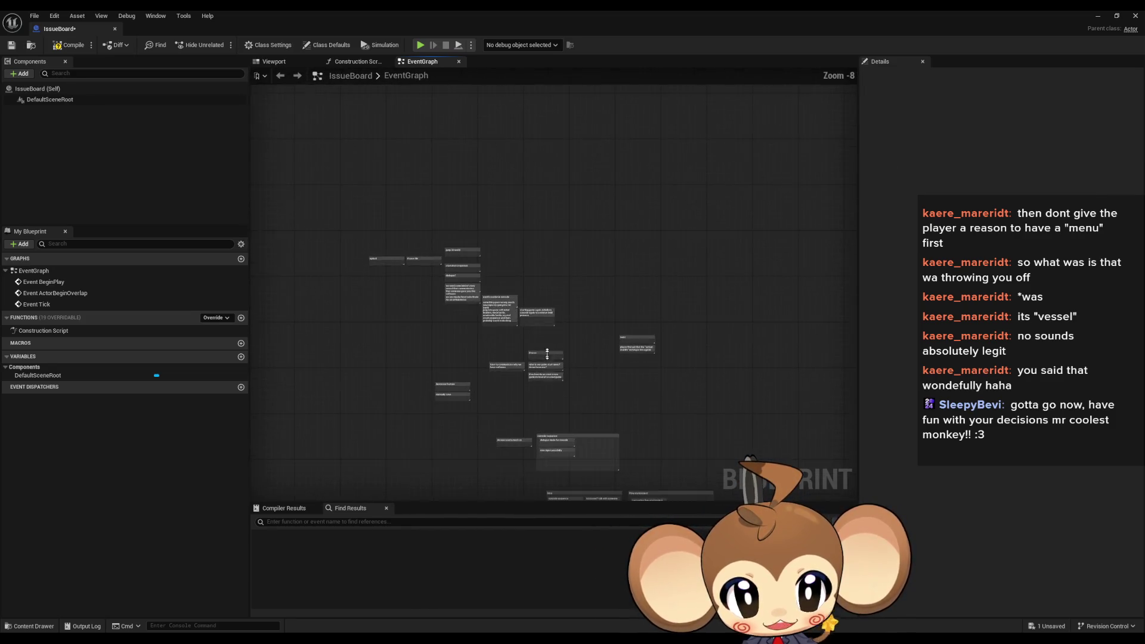
drag(547, 353, 532, 301)
mouse_move(404, 274)
mouse_down()
mouse_move(543, 350)
mouse_move(724, 417)
mouse_up()
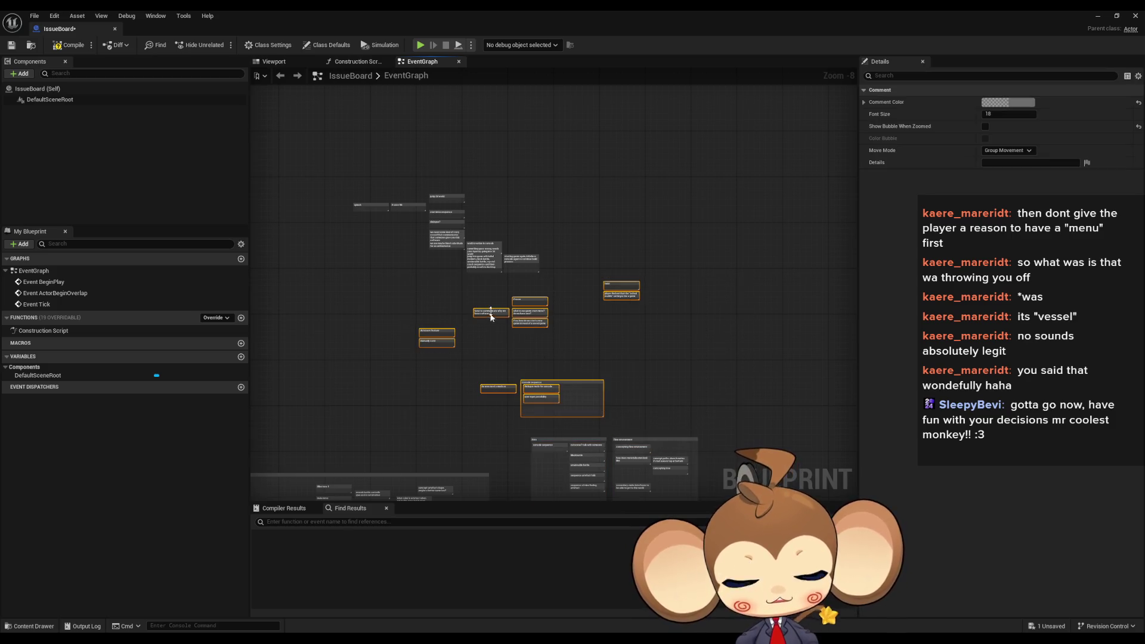
click(621, 355)
drag(414, 292, 552, 351)
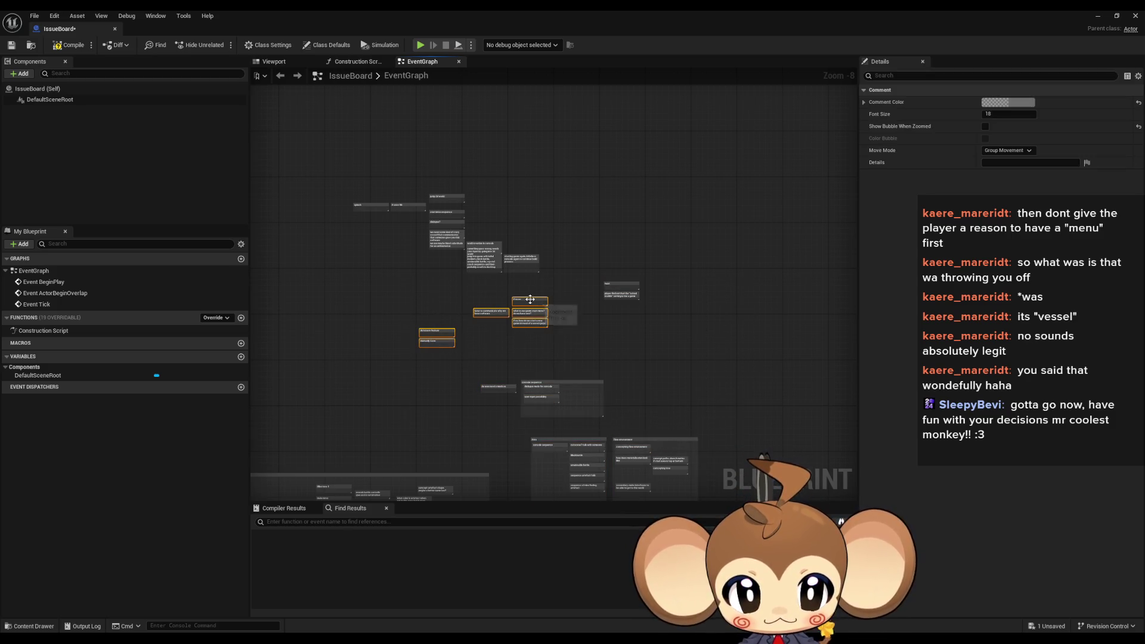
drag(531, 300, 530, 333)
click(534, 305)
Zoom back in on the comment boxes around the 'starting game again' note
scroll(535, 304, up, 4)
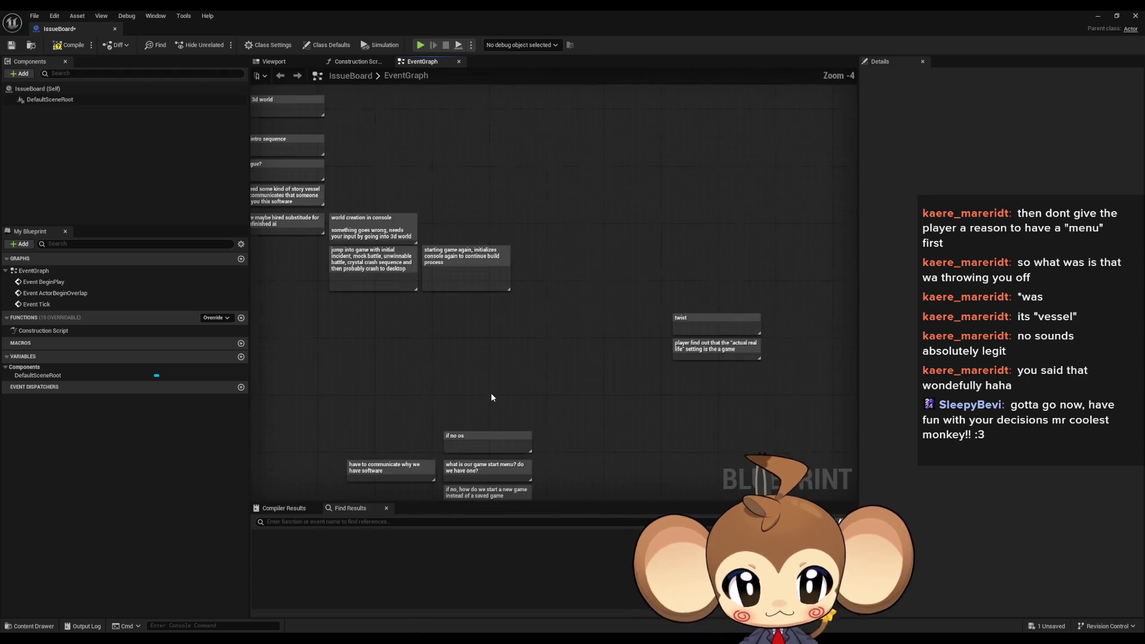
click(445, 274)
scroll(445, 274, up, 3)
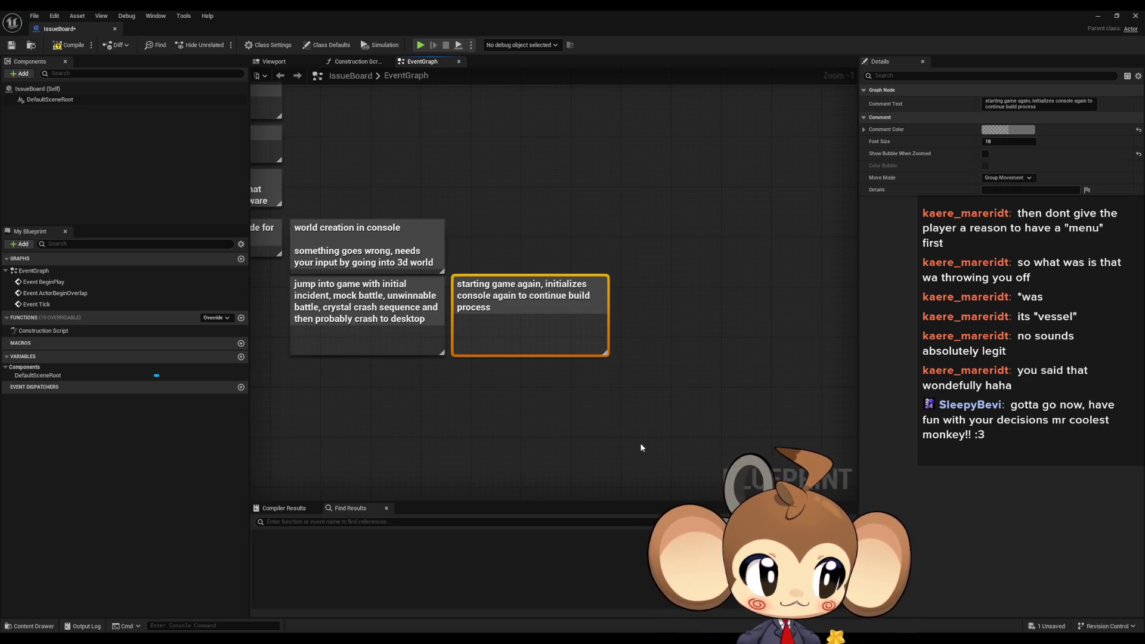
click(640, 438)
scroll(663, 413, down, 1)
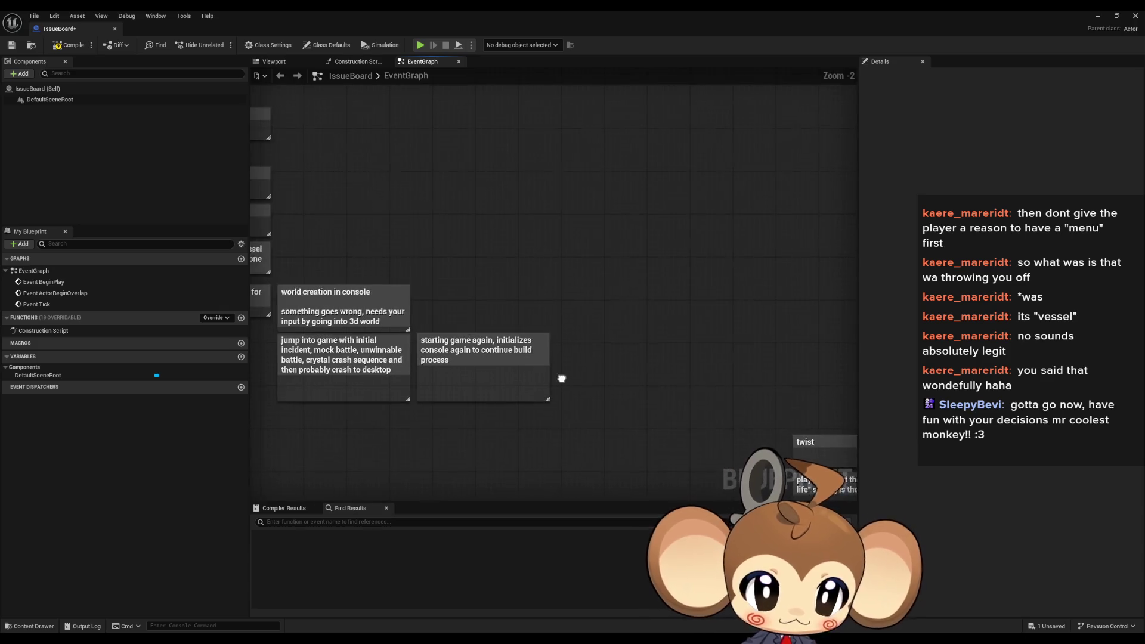
drag(562, 378, 541, 355)
scroll(572, 370, up, 1)
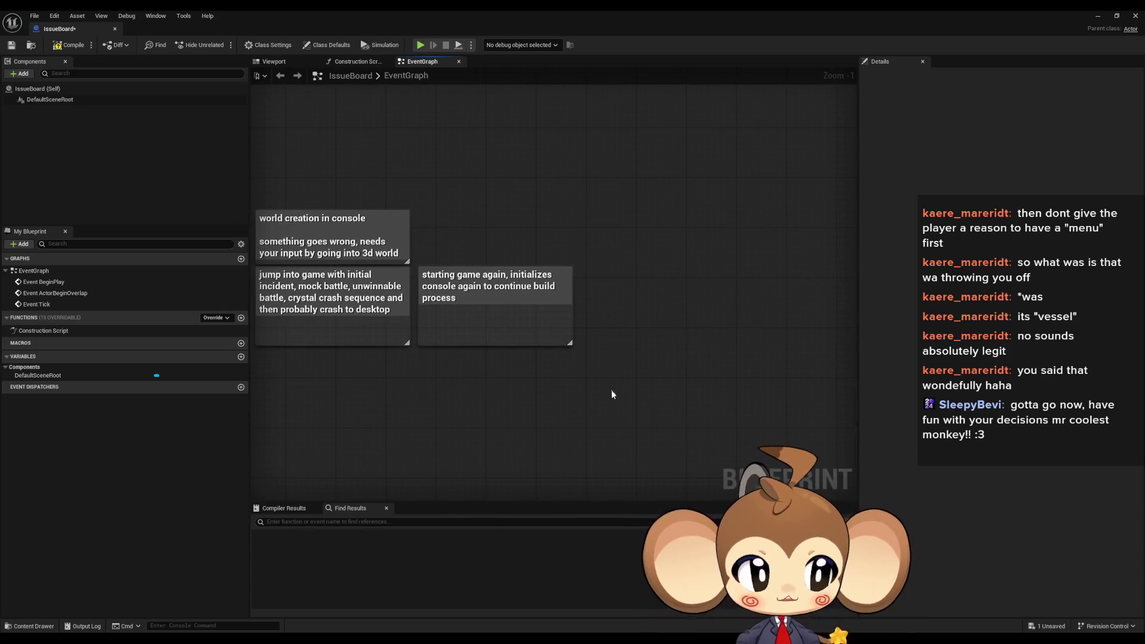
scroll(424, 370, up, 1)
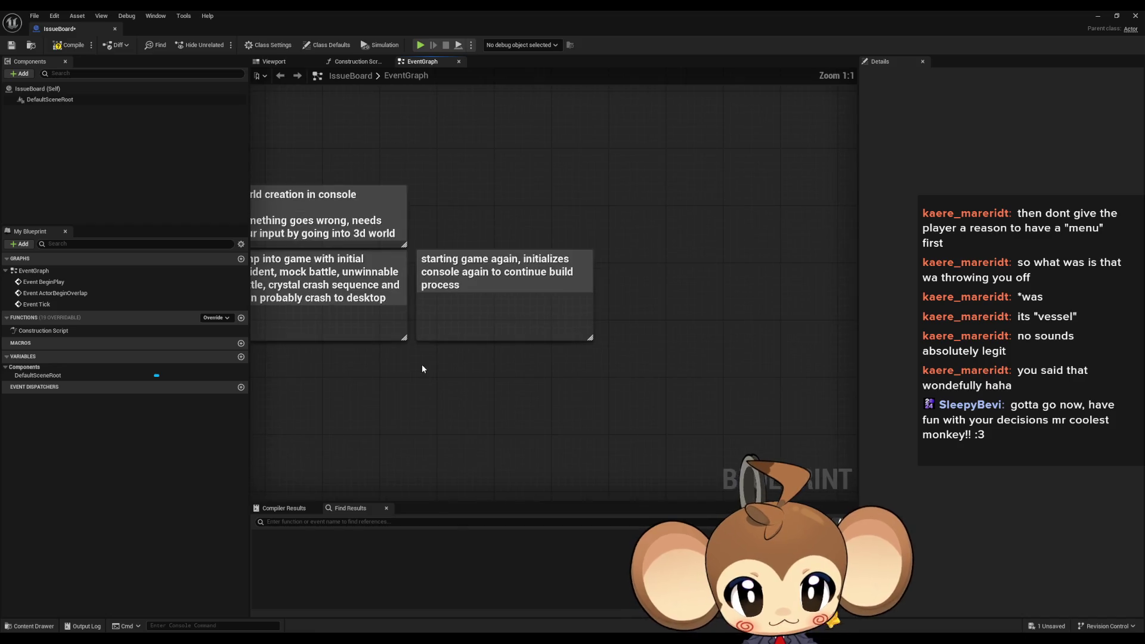
Add a comment 'thrown into world and fall down from top to crater. see islands while falling'
key(c)
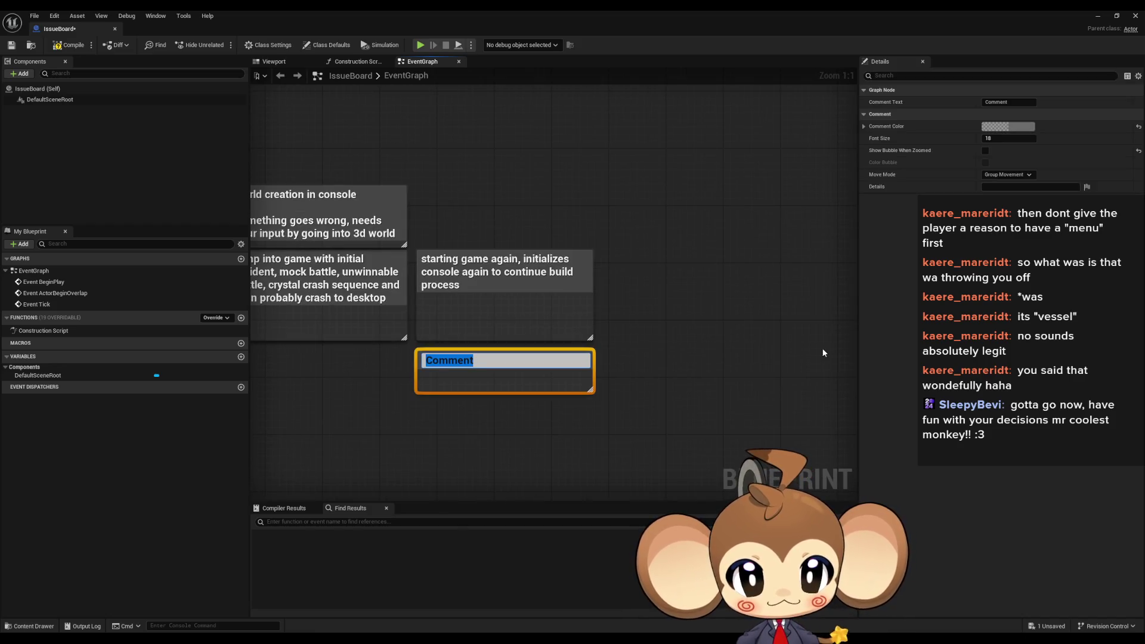
text(t)
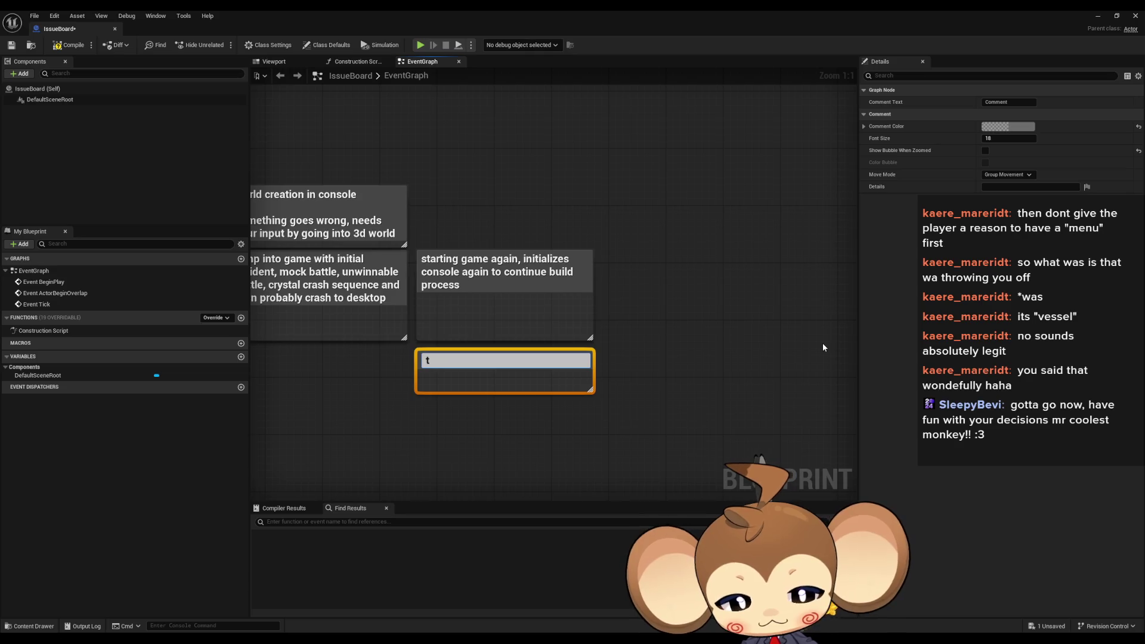
text(hrown into w)
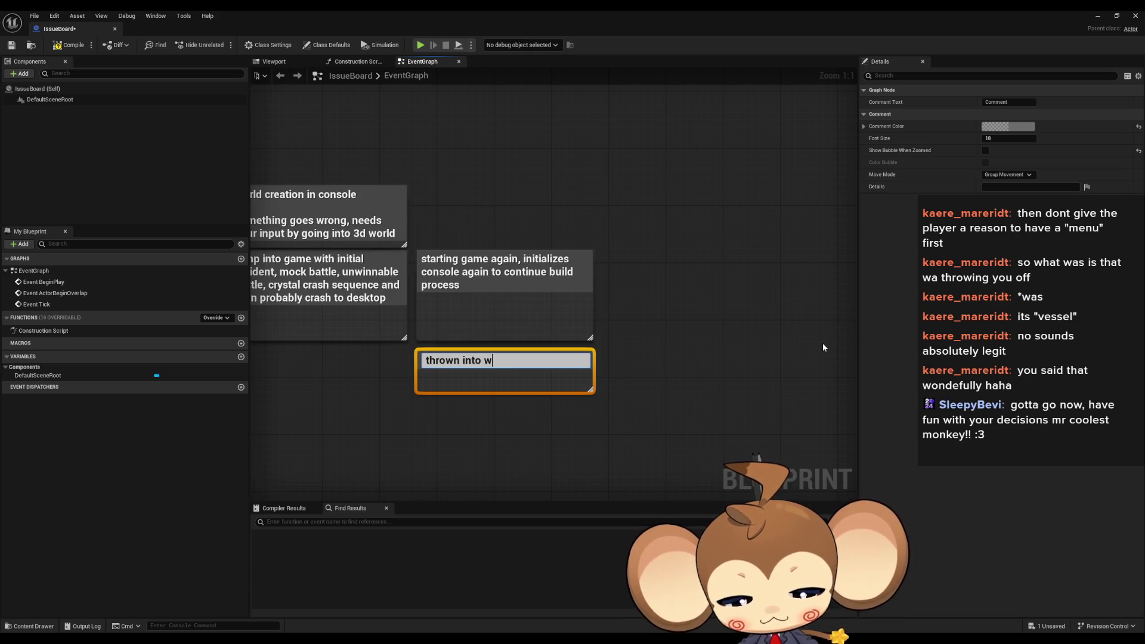
text(orld)
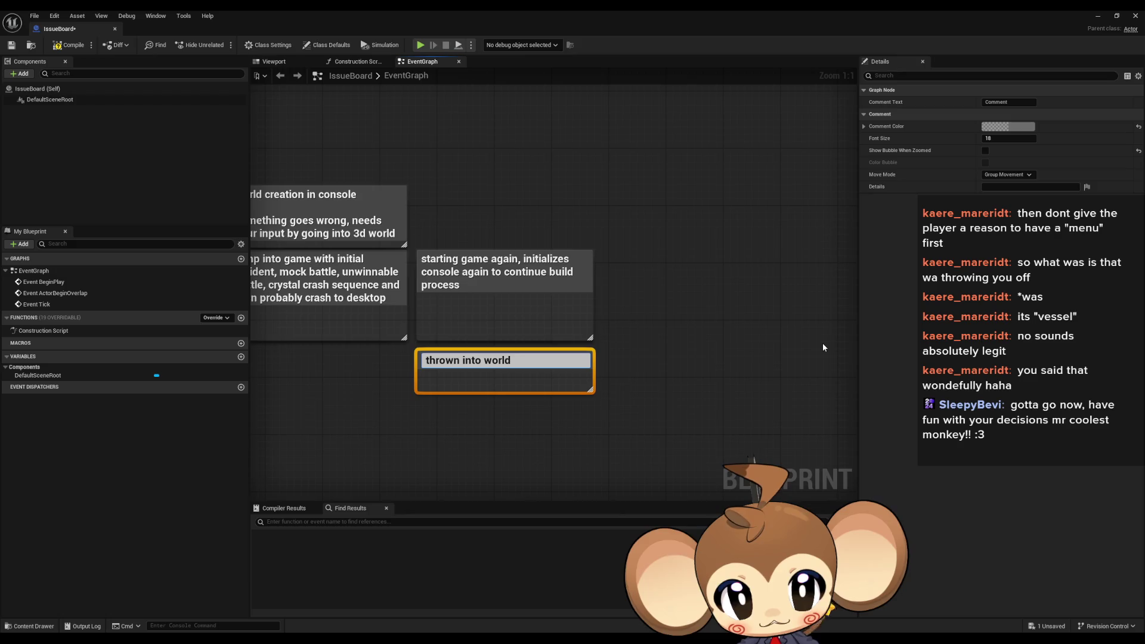
text( and fall)
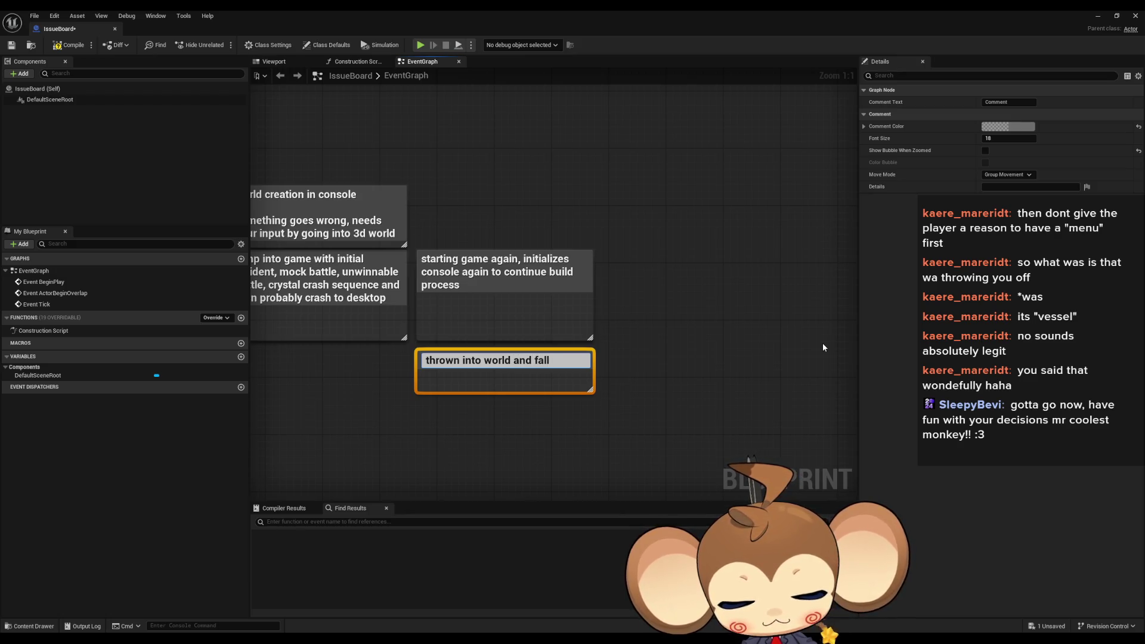
text( down )
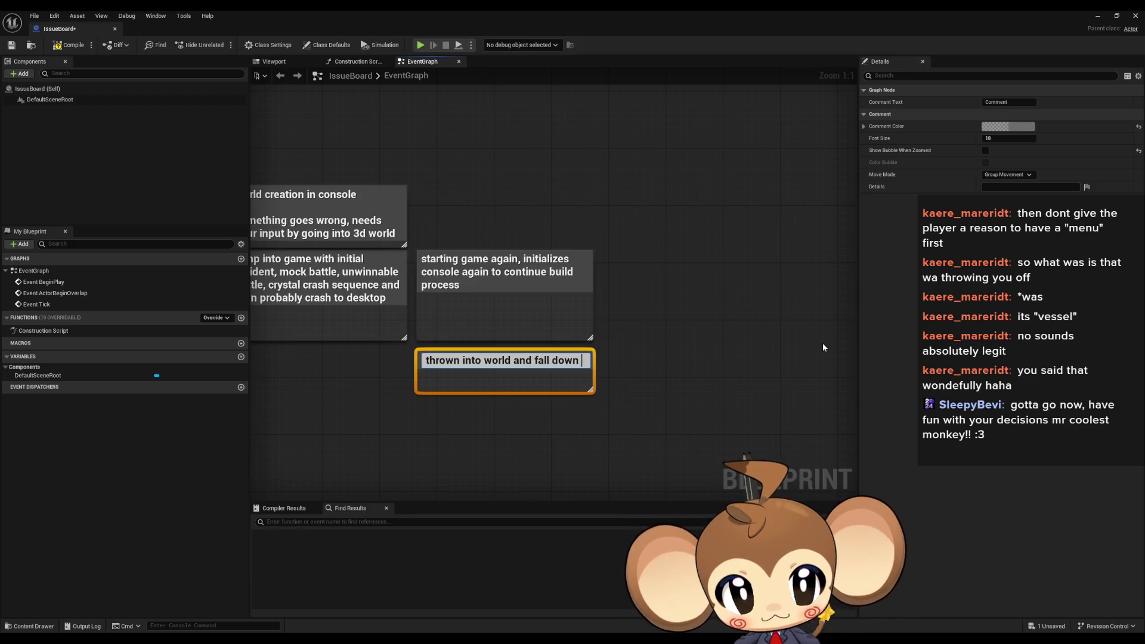
text(from)
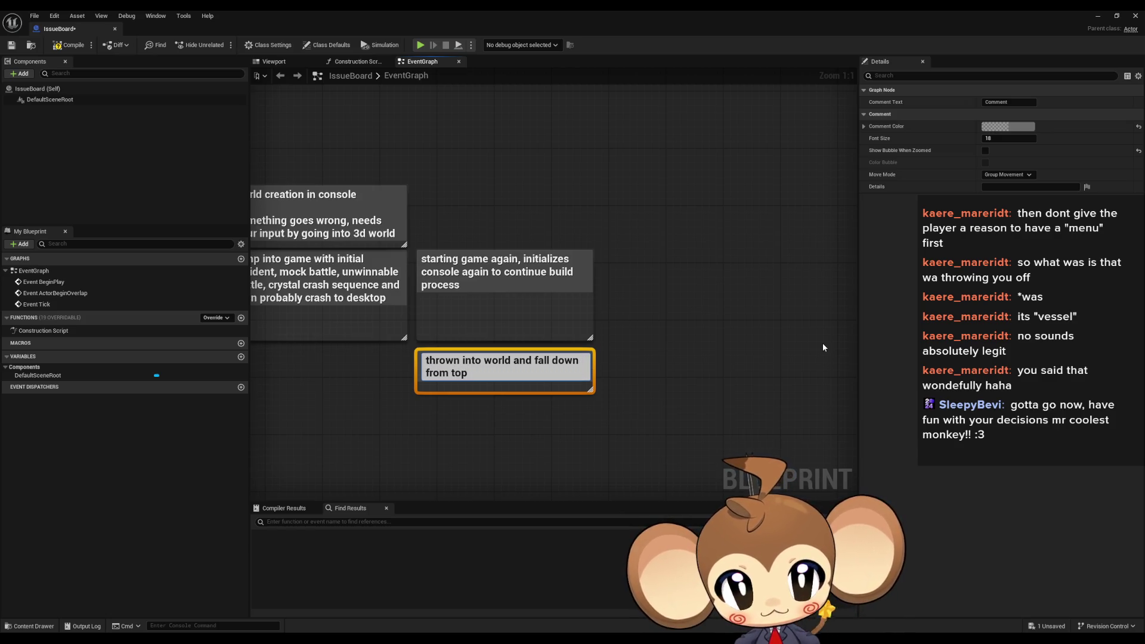
text( to crater. see)
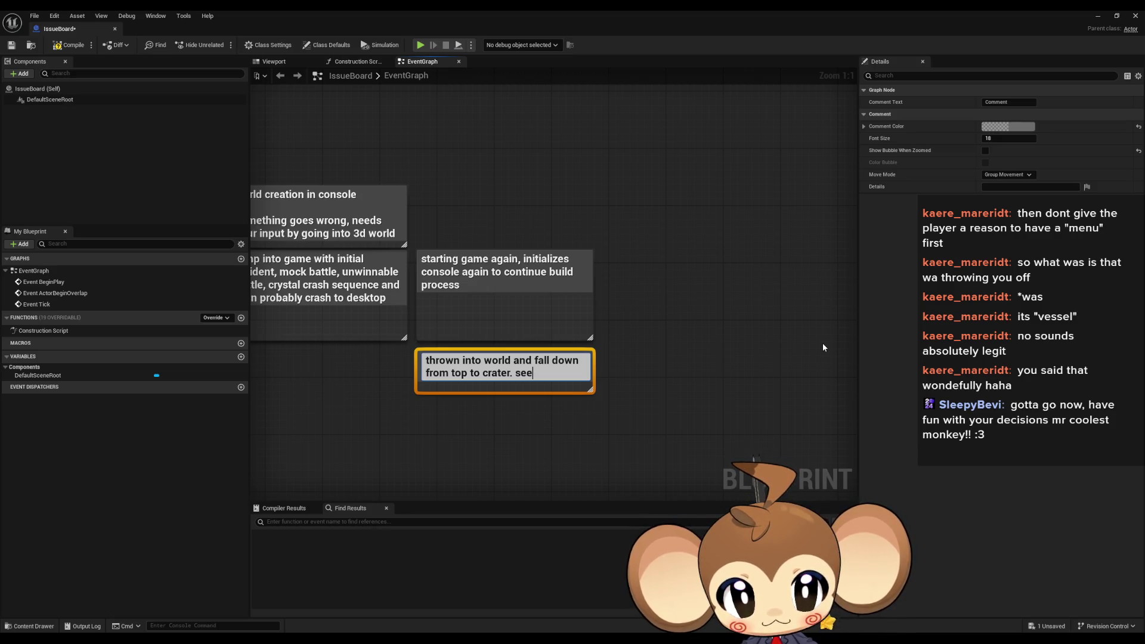
text( islands whil)
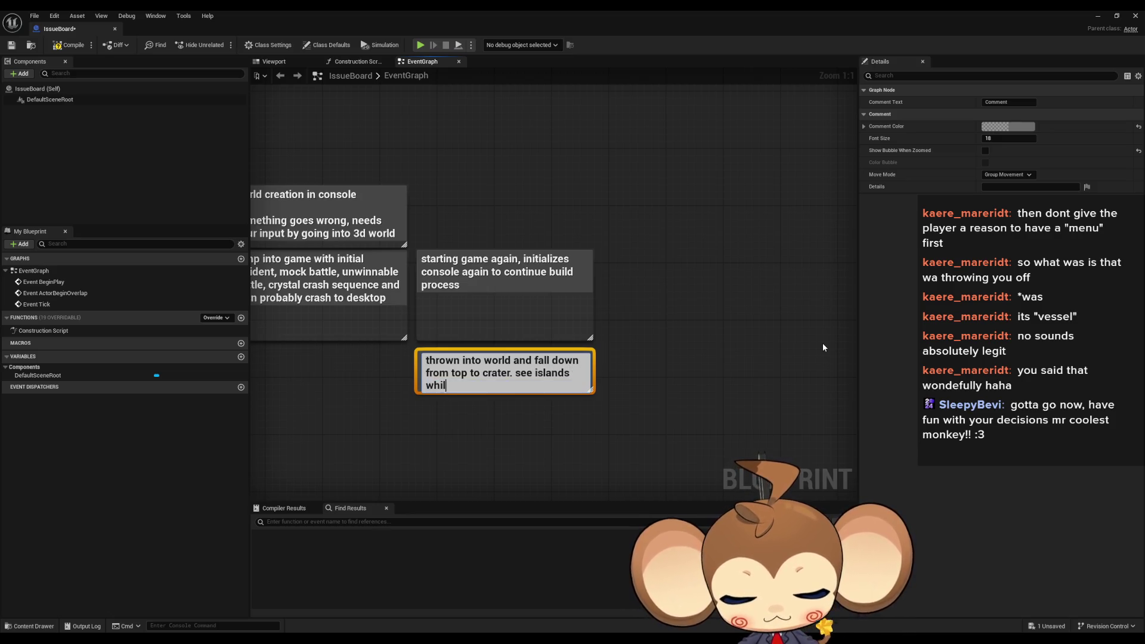
text(e falling)
key(Return)
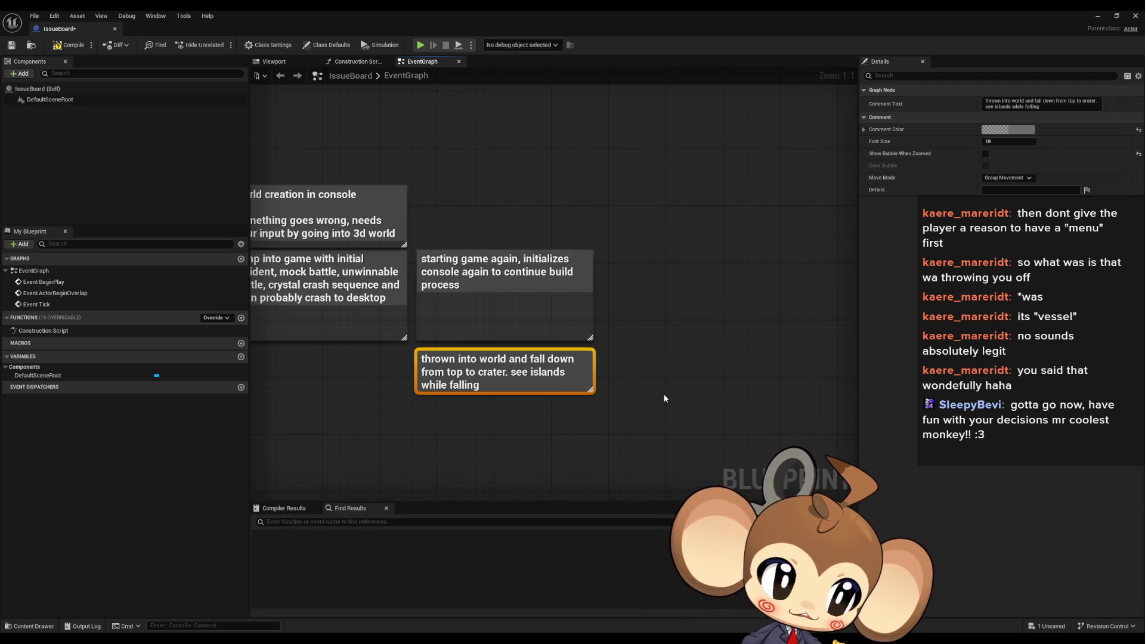
click(602, 352)
key(Home)
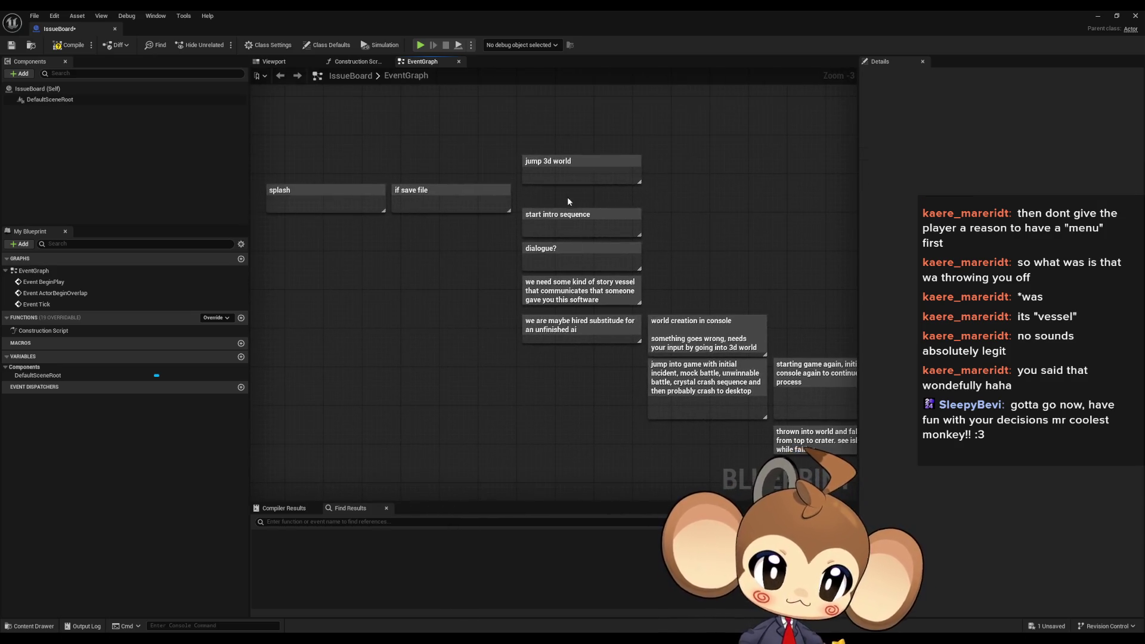
Add a note 'Mira walks around. you can catch her attention by pressing any key to shine a light'
mouse_move(567, 201)
mouse_down()
mouse_move(604, 381)
mouse_move(519, 371)
mouse_up()
click(600, 384)
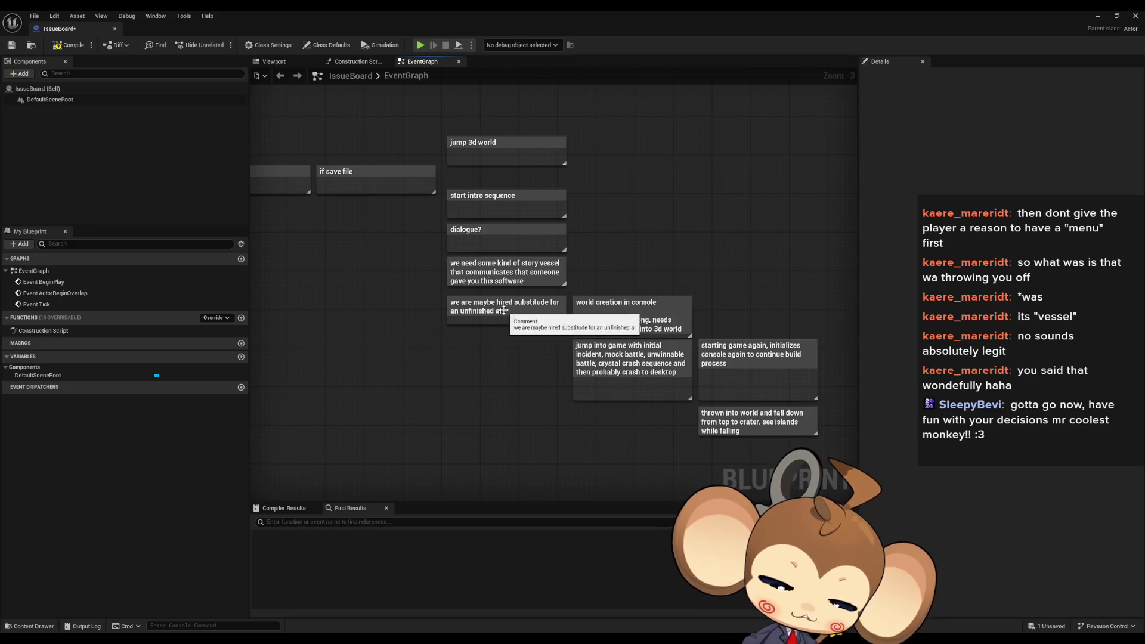
drag(577, 336, 492, 318)
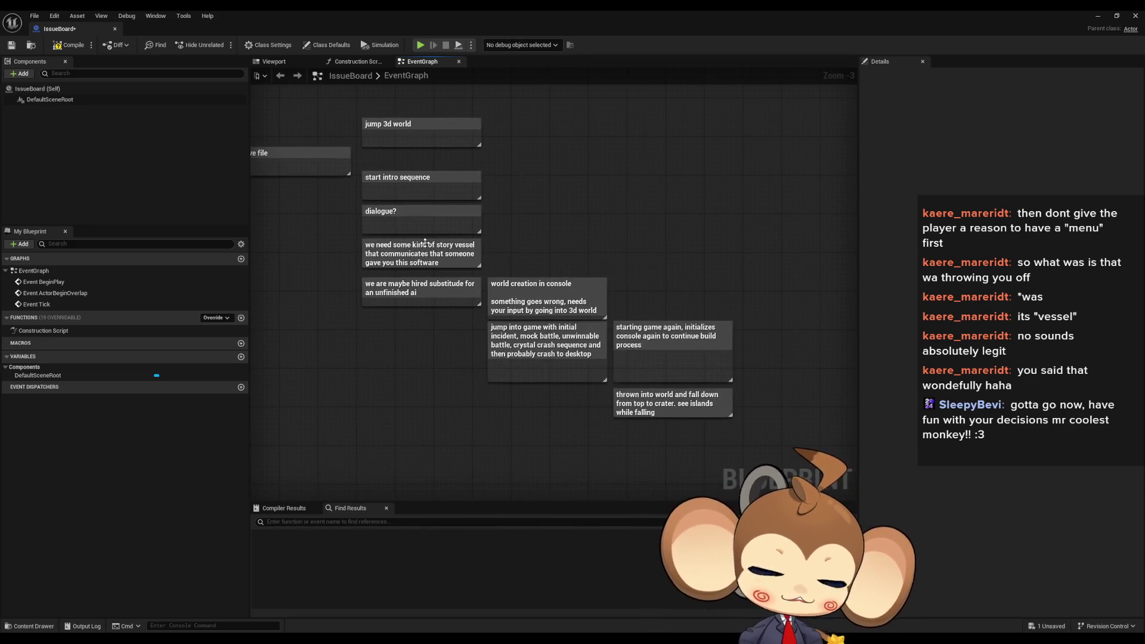
mouse_move(744, 429)
mouse_down()
mouse_move(650, 404)
mouse_move(637, 429)
mouse_move(567, 386)
mouse_move(453, 388)
mouse_up()
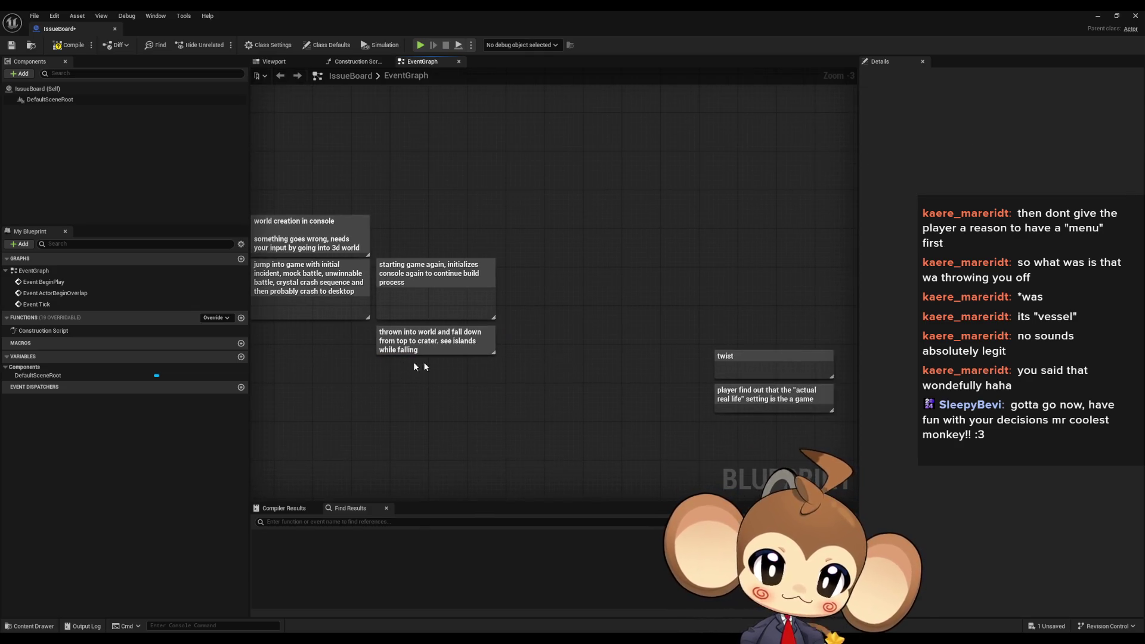
key(c)
text(Mira walks around. you can ca)
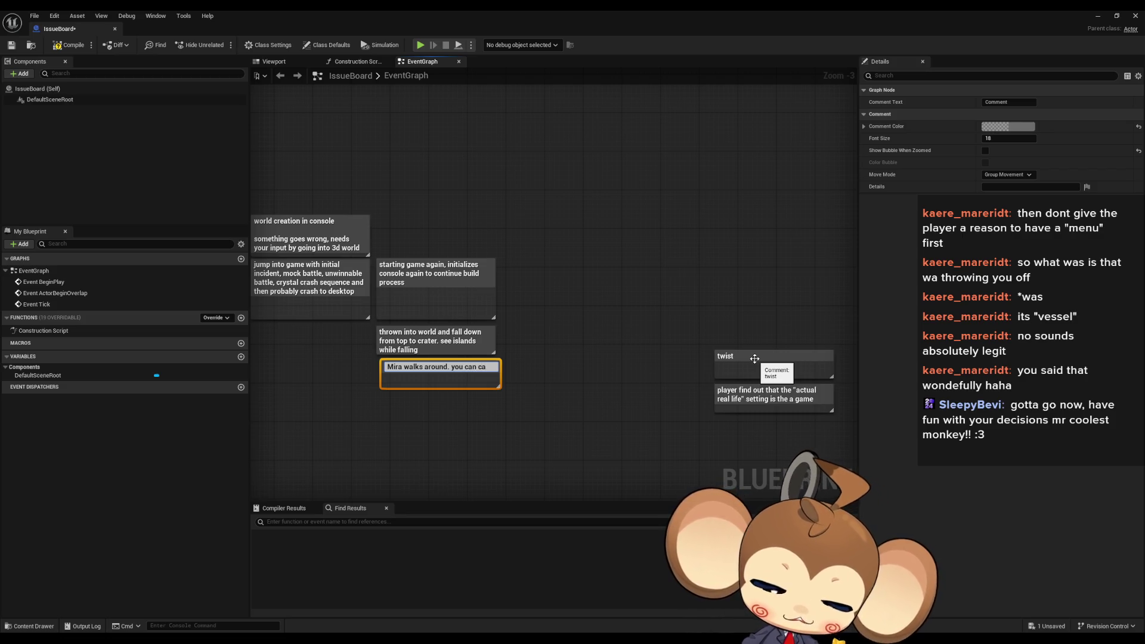
text(tch her attention by pressing any key)
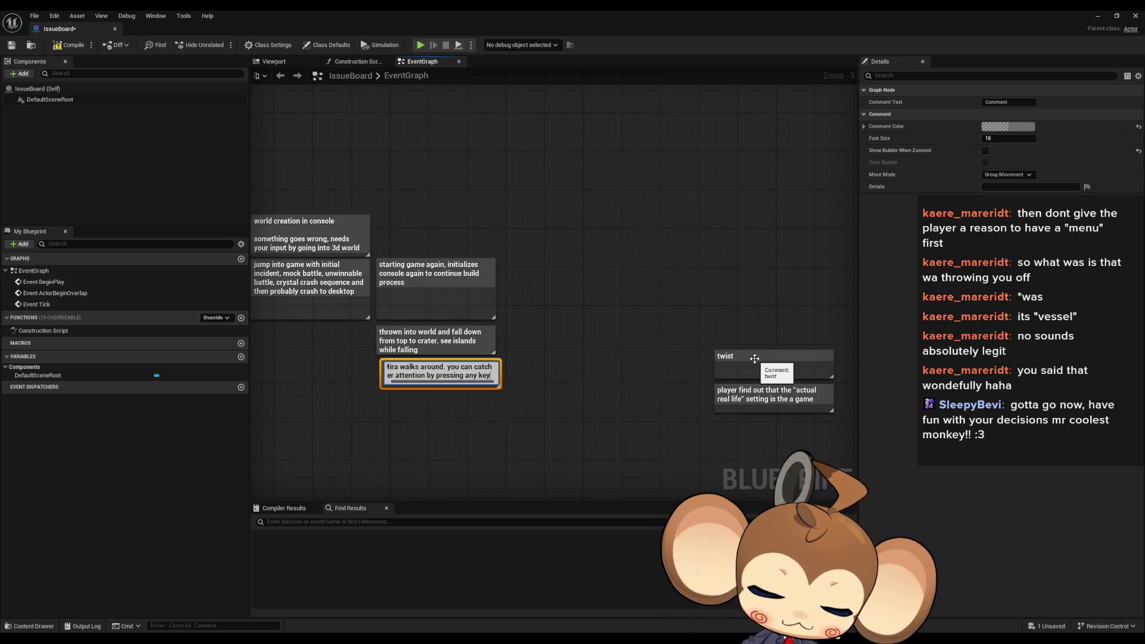
text(o)
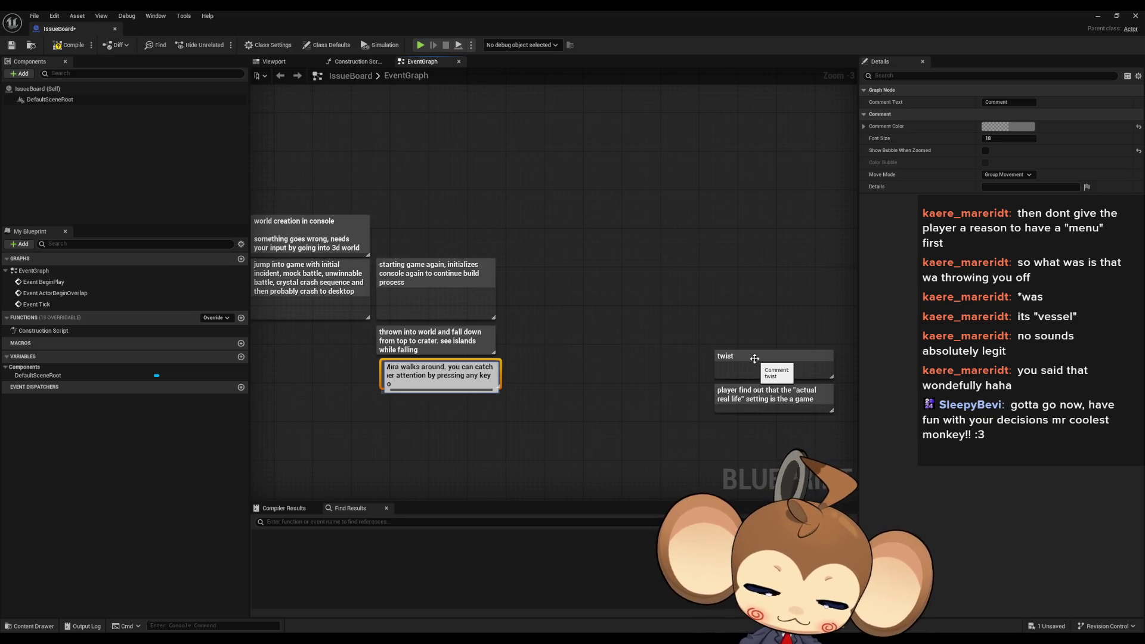
text( shine a li)
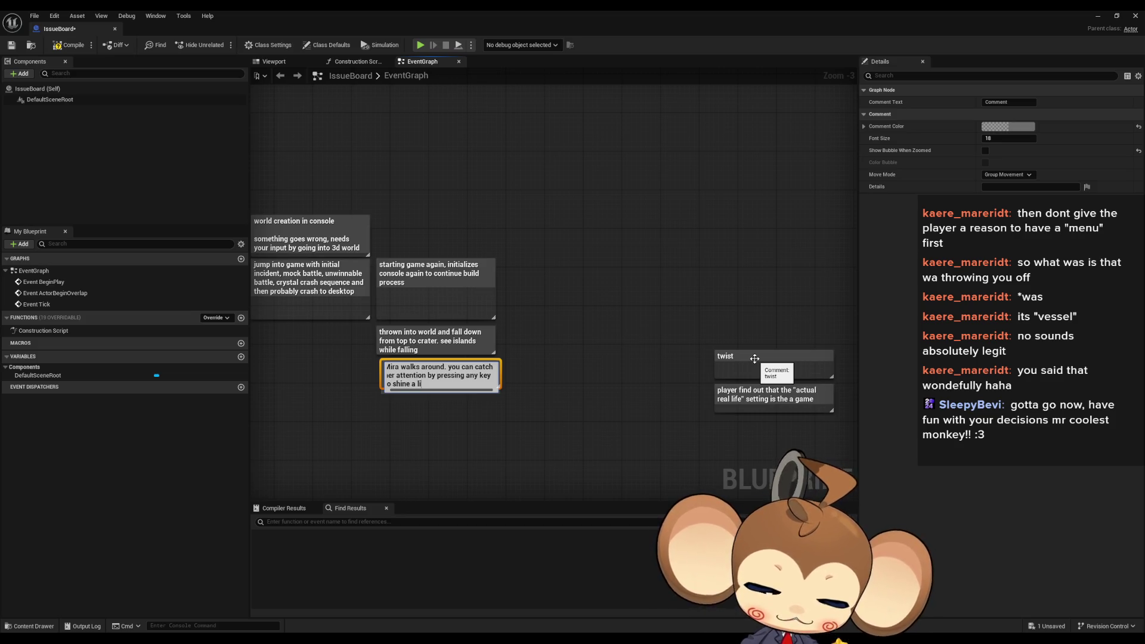
text(ght)
key(Return)
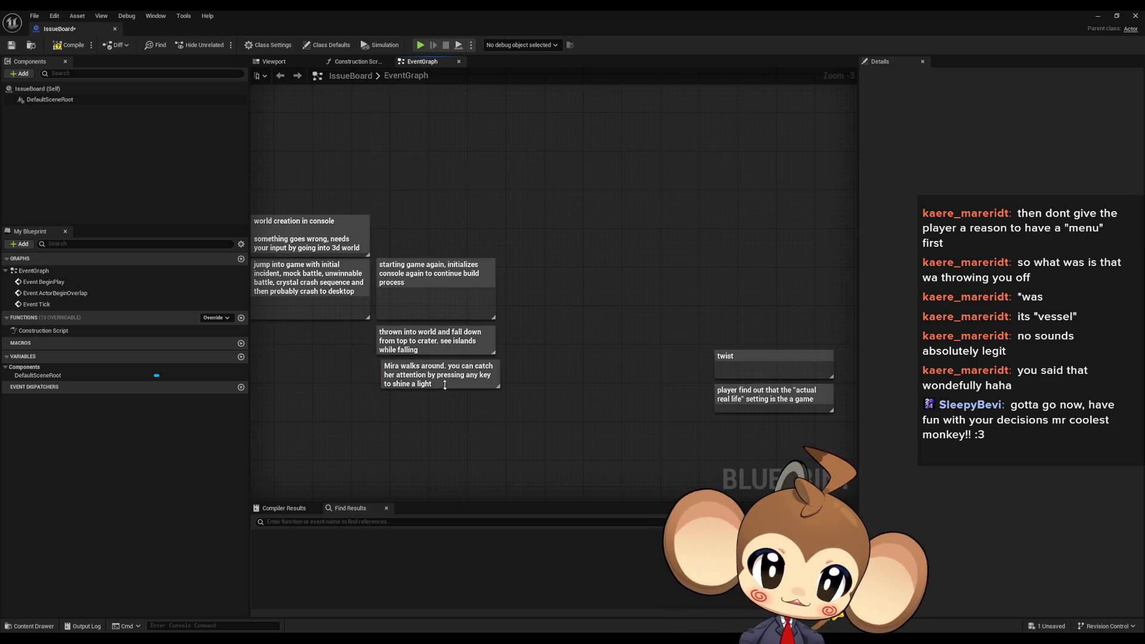
click(592, 449)
drag(578, 457, 636, 414)
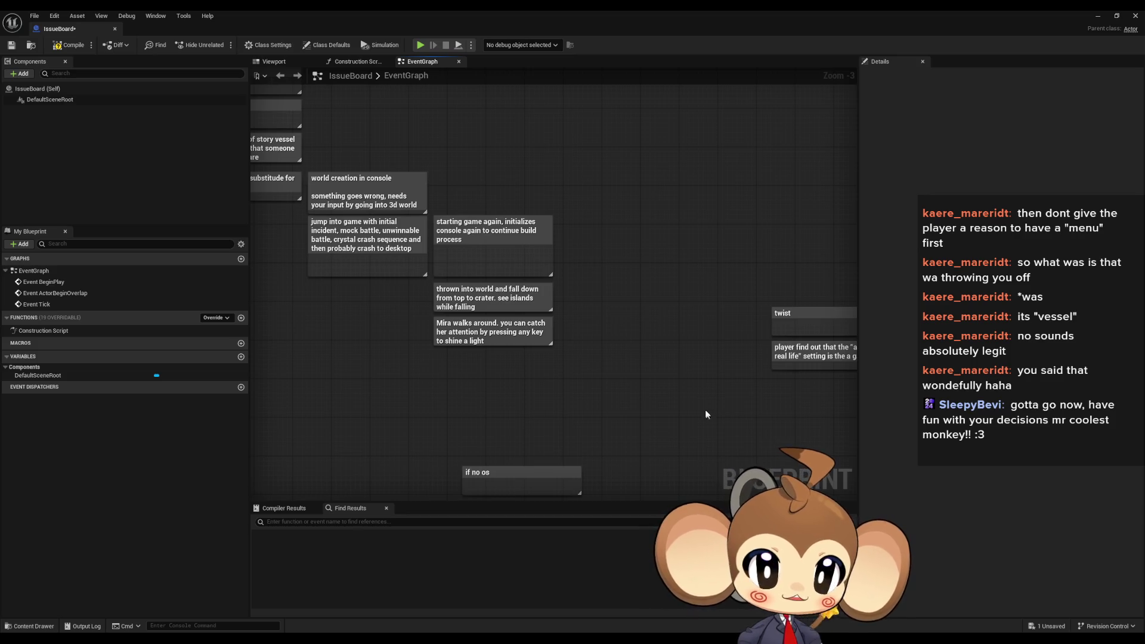
mouse_move(532, 415)
mouse_down()
mouse_move(590, 376)
mouse_move(390, 266)
mouse_move(613, 327)
mouse_move(601, 335)
mouse_up()
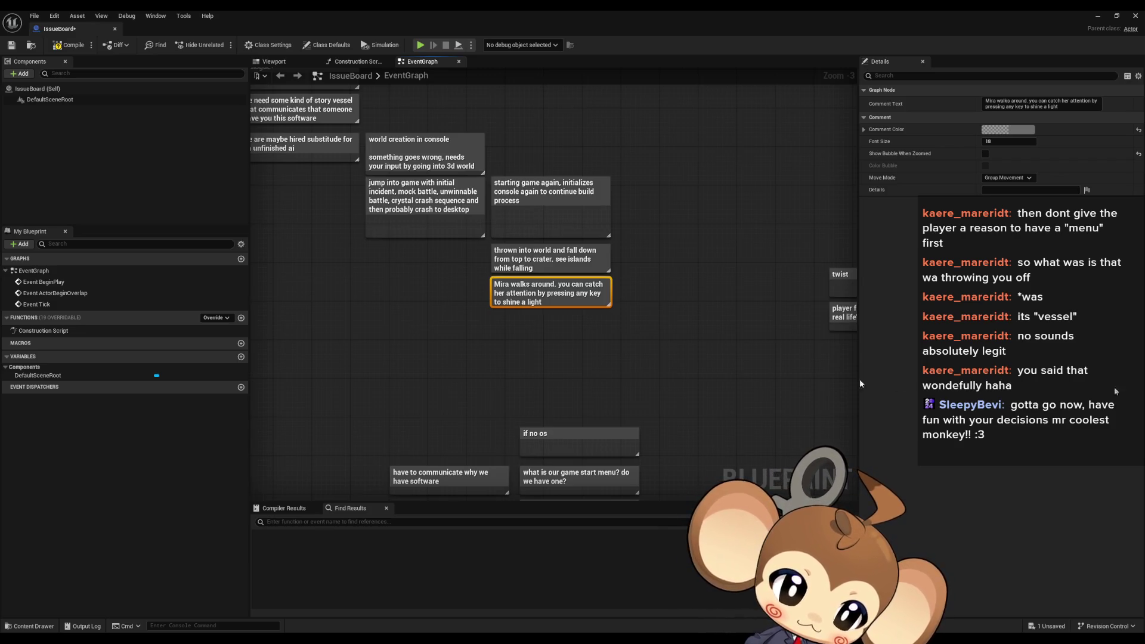
click(596, 368)
scroll(561, 345, down, 1)
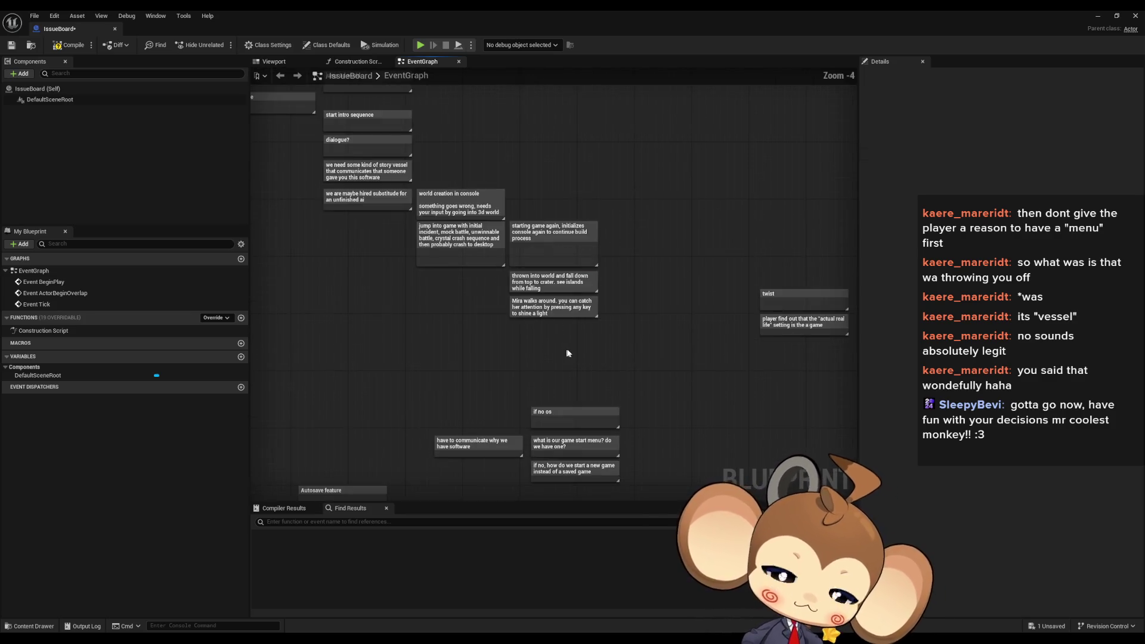
drag(556, 358, 685, 439)
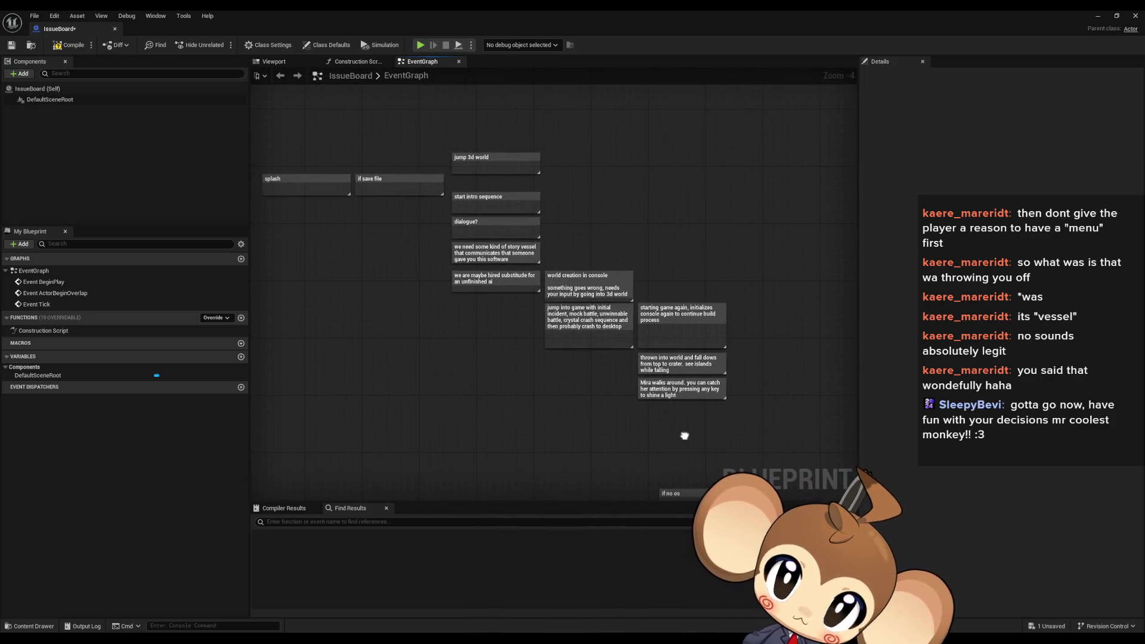
mouse_move(273, 126)
mouse_down()
mouse_move(670, 392)
mouse_move(753, 432)
mouse_up()
click(682, 420)
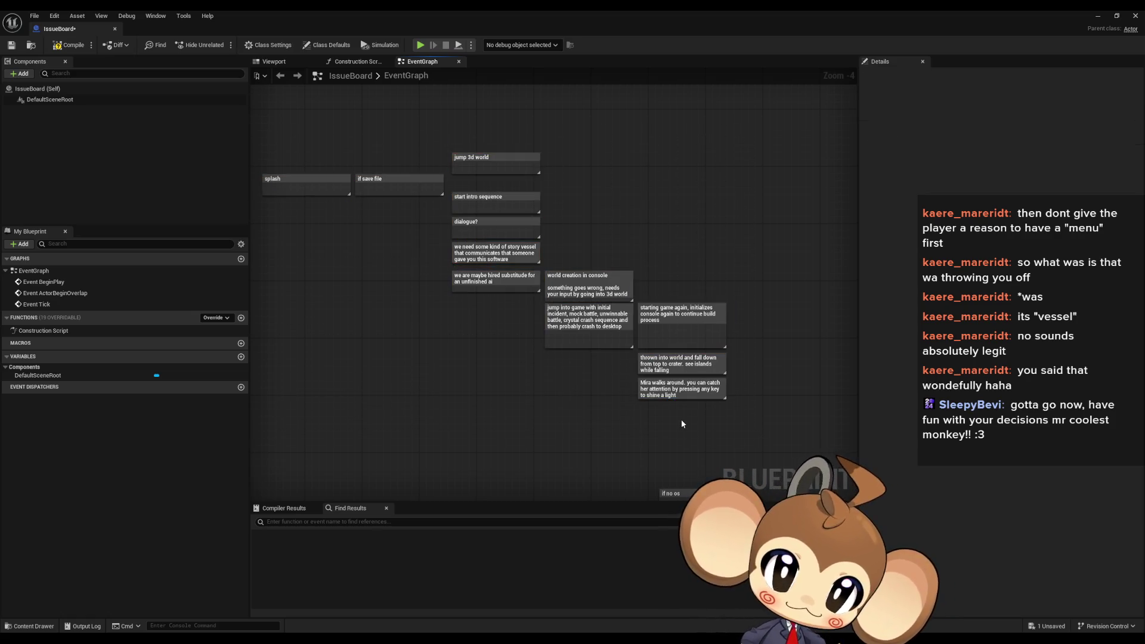
scroll(696, 417, down, 2)
drag(697, 417, 557, 181)
scroll(635, 439, up, 4)
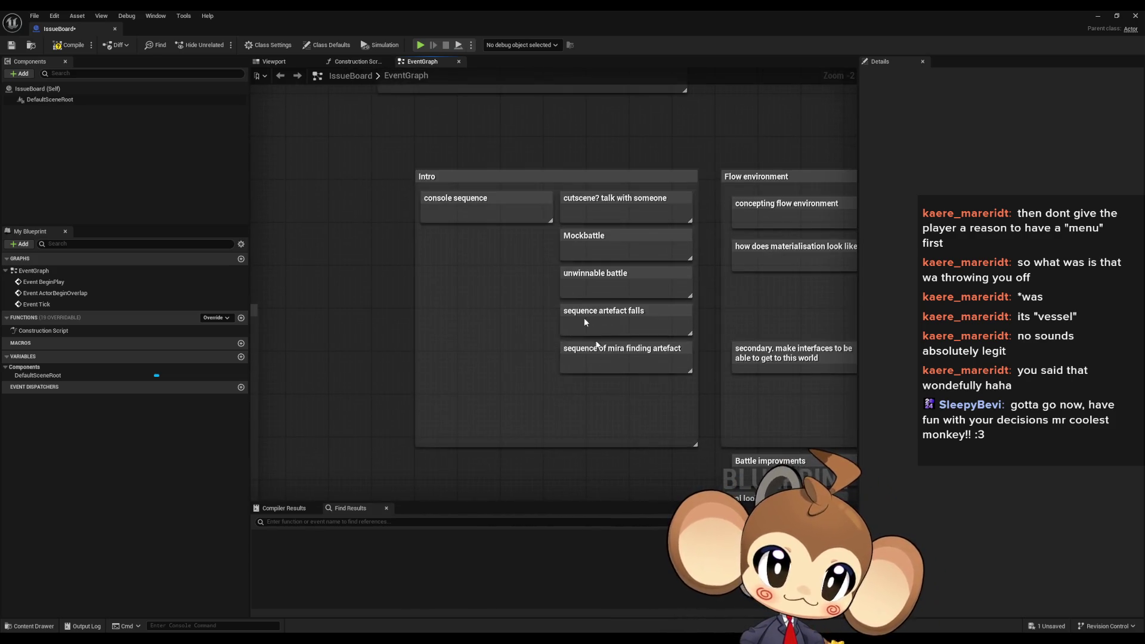
mouse_move(472, 177)
mouse_down()
mouse_move(483, 188)
mouse_move(463, 162)
mouse_up()
scroll(443, 225, down, 5)
scroll(471, 286, up, 5)
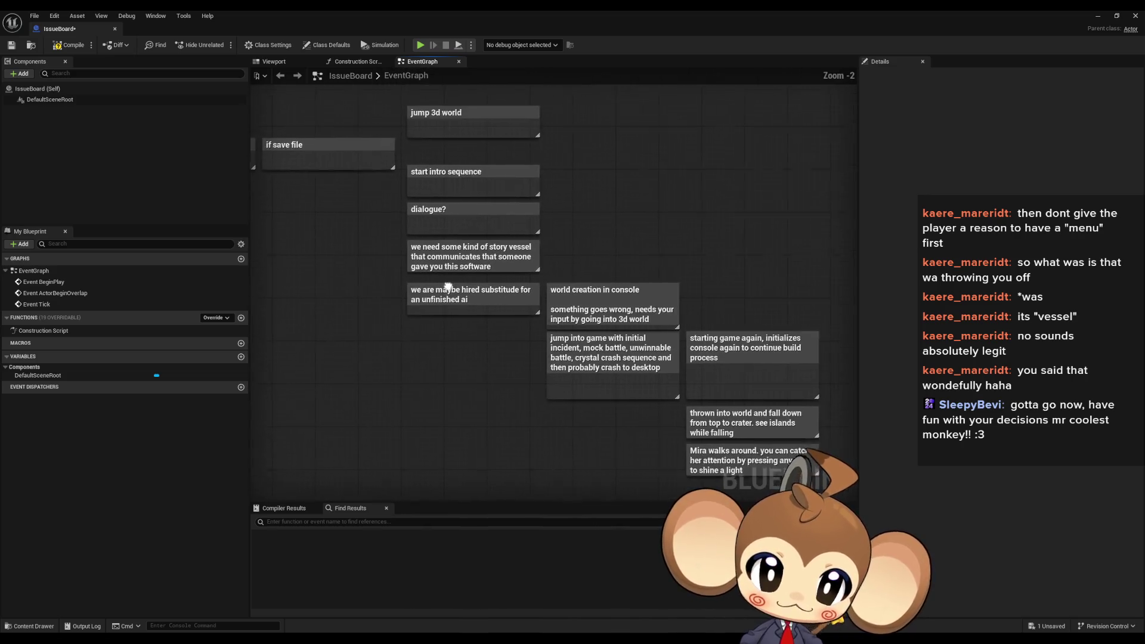
click(435, 266)
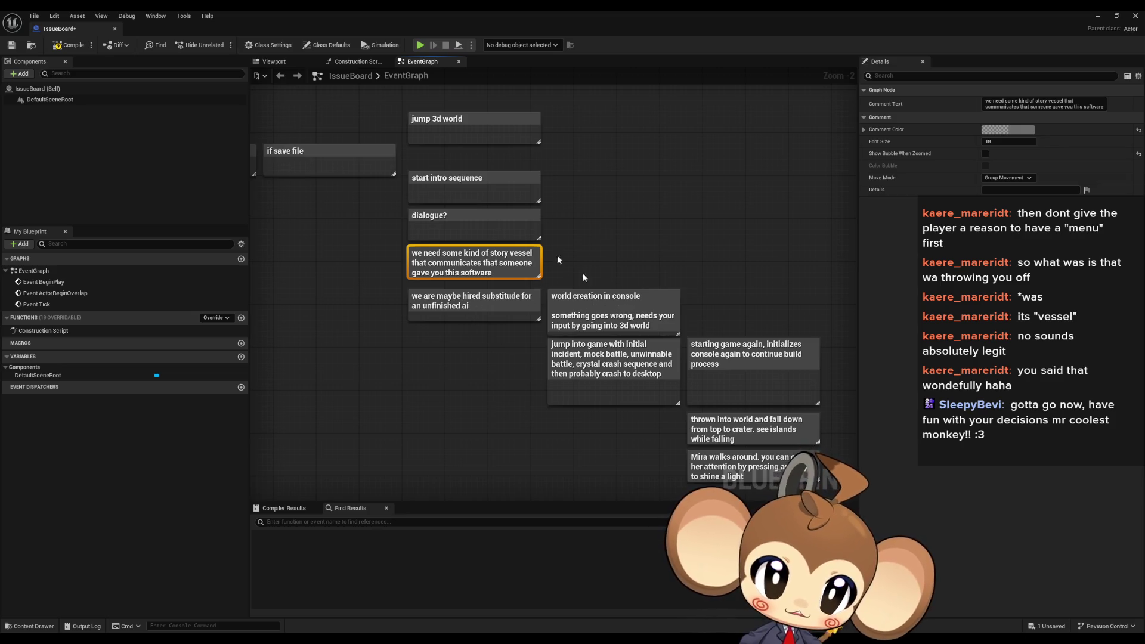
mouse_move(495, 212)
mouse_down()
mouse_move(622, 240)
mouse_move(540, 228)
mouse_up()
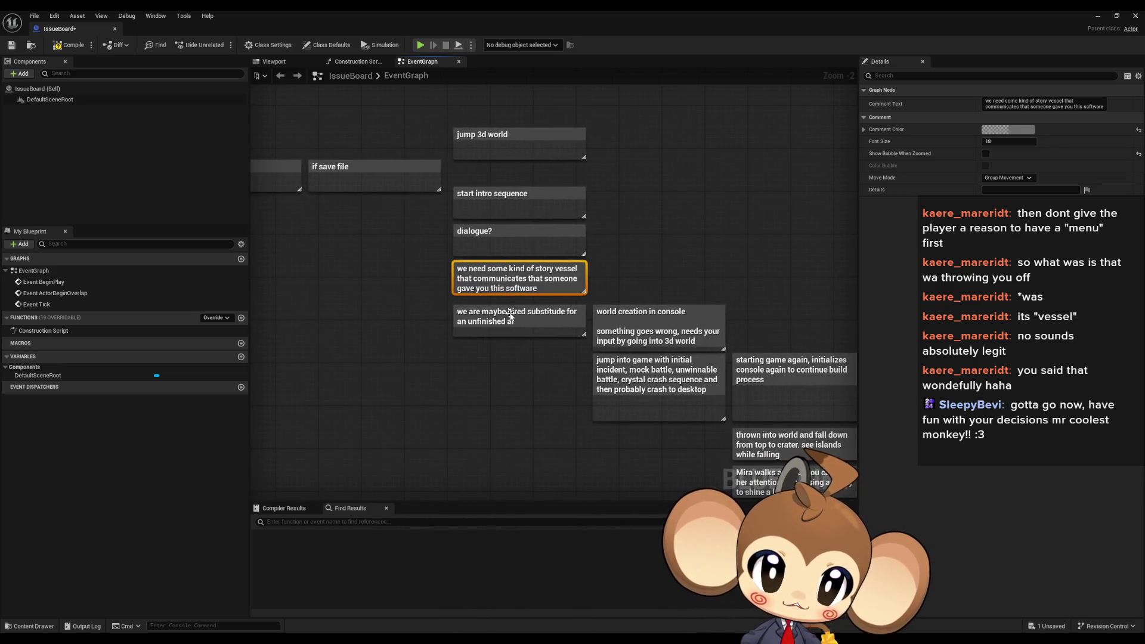
click(513, 329)
drag(517, 371, 456, 351)
click(576, 303)
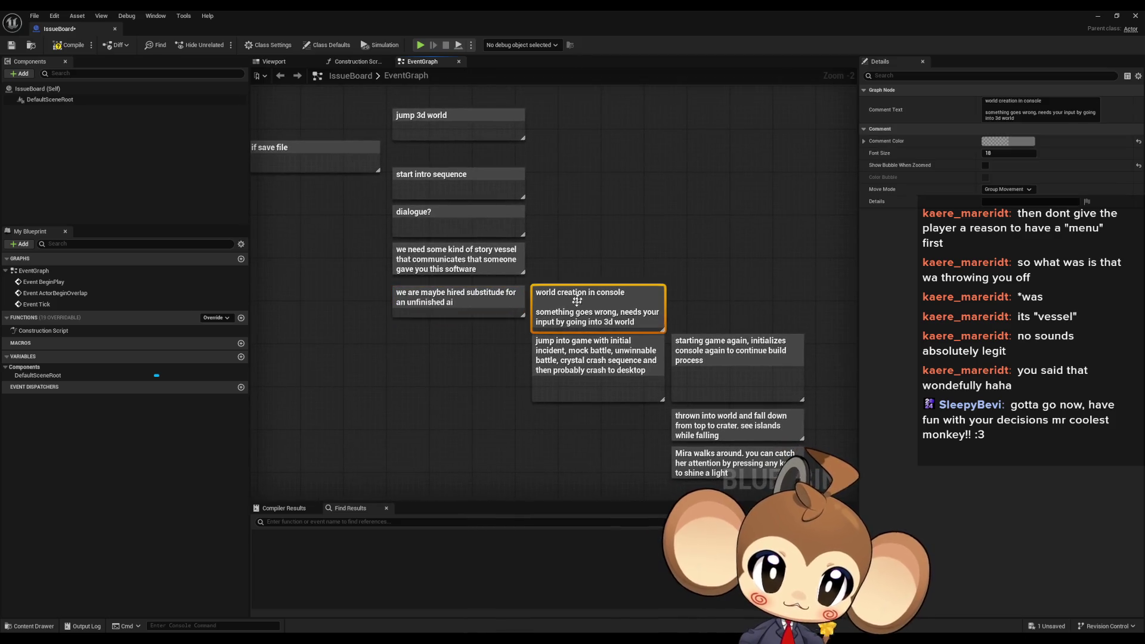
click(552, 369)
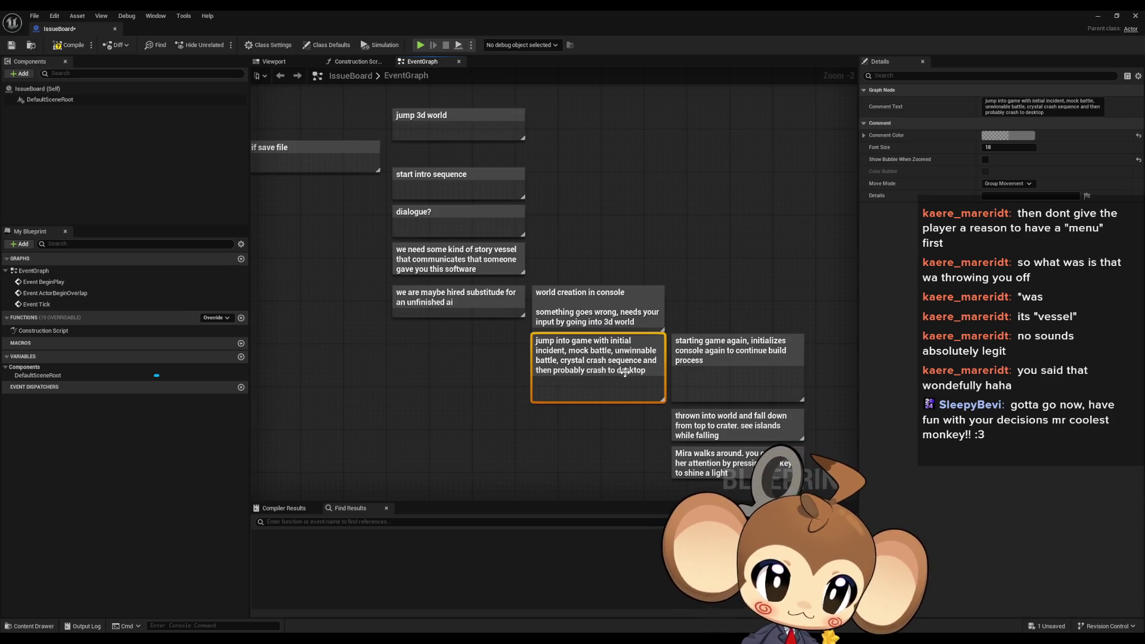
drag(600, 345, 547, 284)
scroll(546, 284, down, 2)
mouse_move(333, 115)
mouse_down()
mouse_move(806, 402)
mouse_move(676, 349)
mouse_move(495, 334)
mouse_up()
scroll(495, 334, down, 5)
click(596, 374)
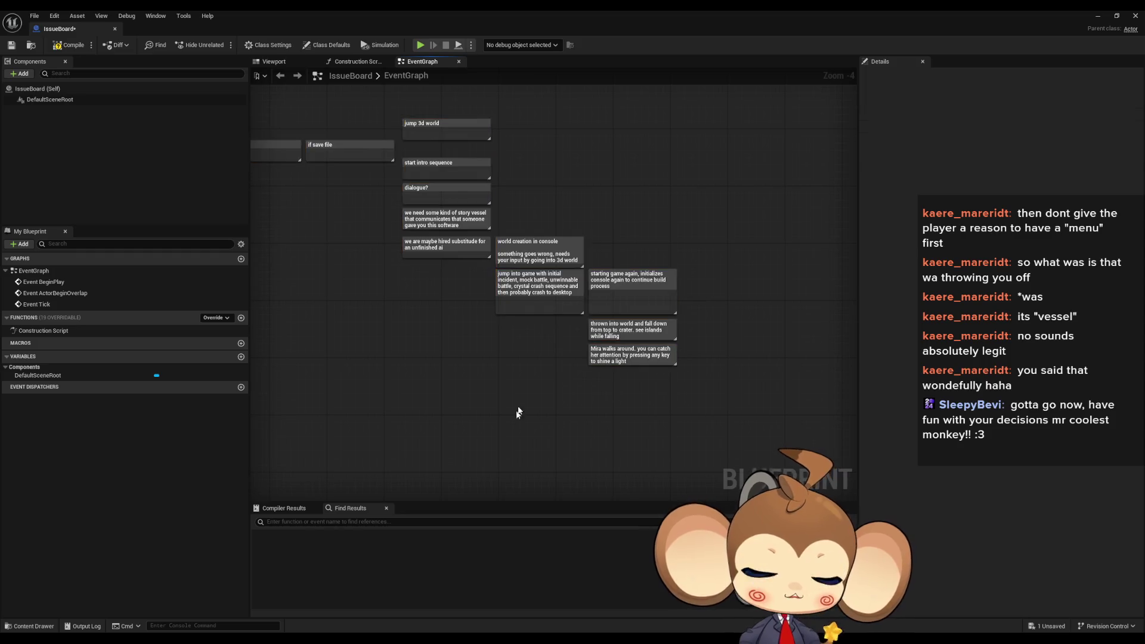
scroll(596, 374, up, 7)
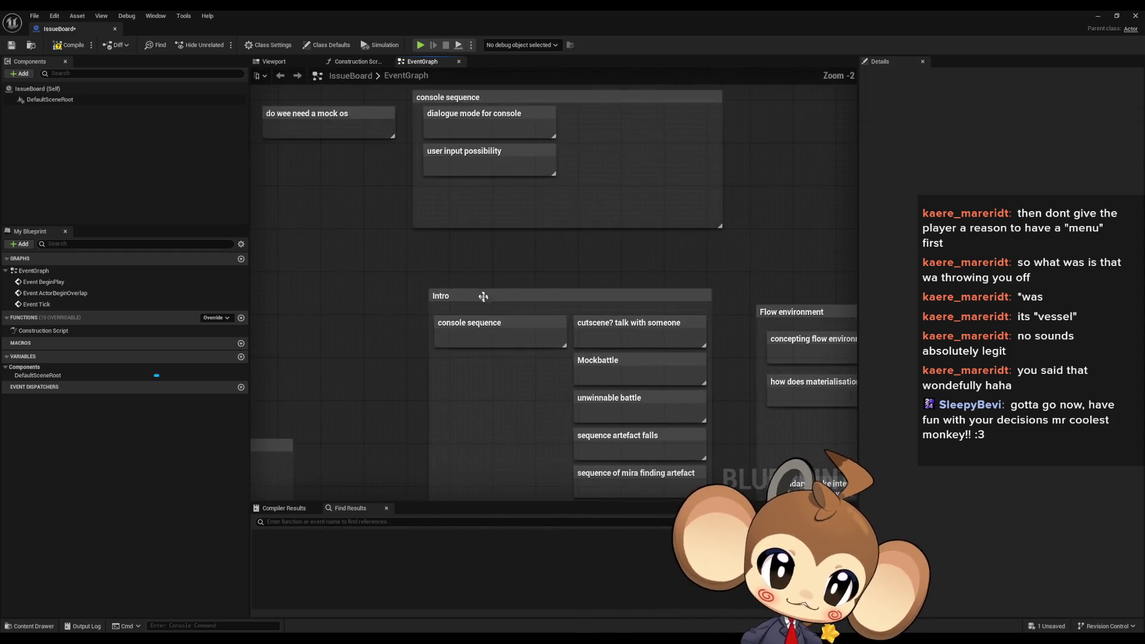
Delete the six notes inside Intro and move the empty Intro group above the story notes
drag(488, 312, 686, 495)
key(Delete)
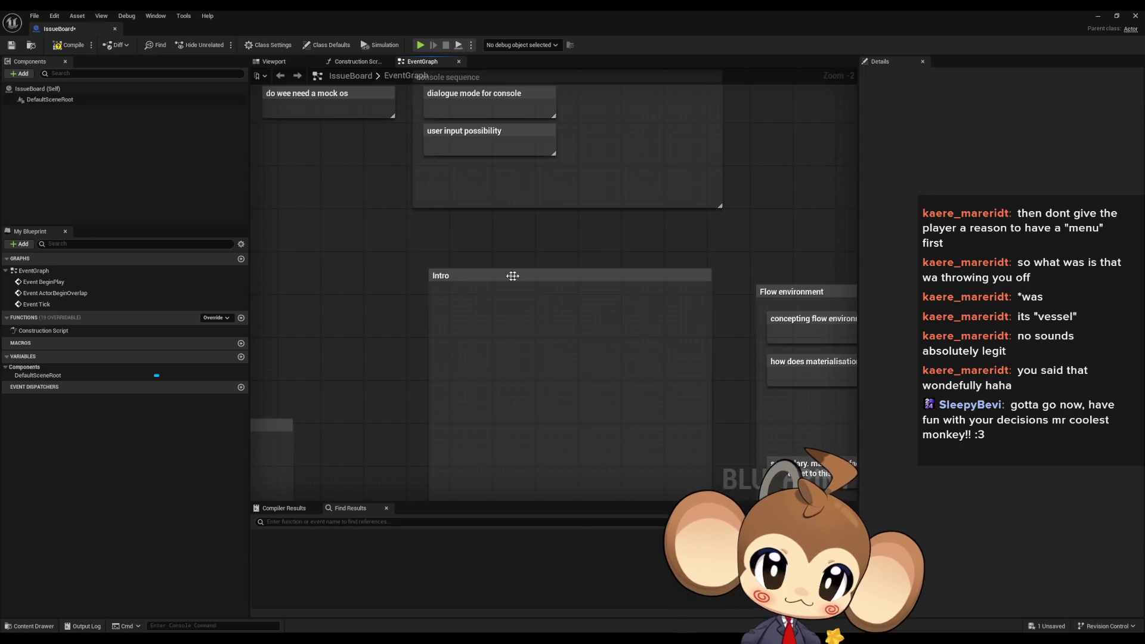
click(495, 278)
scroll(516, 274, down, 7)
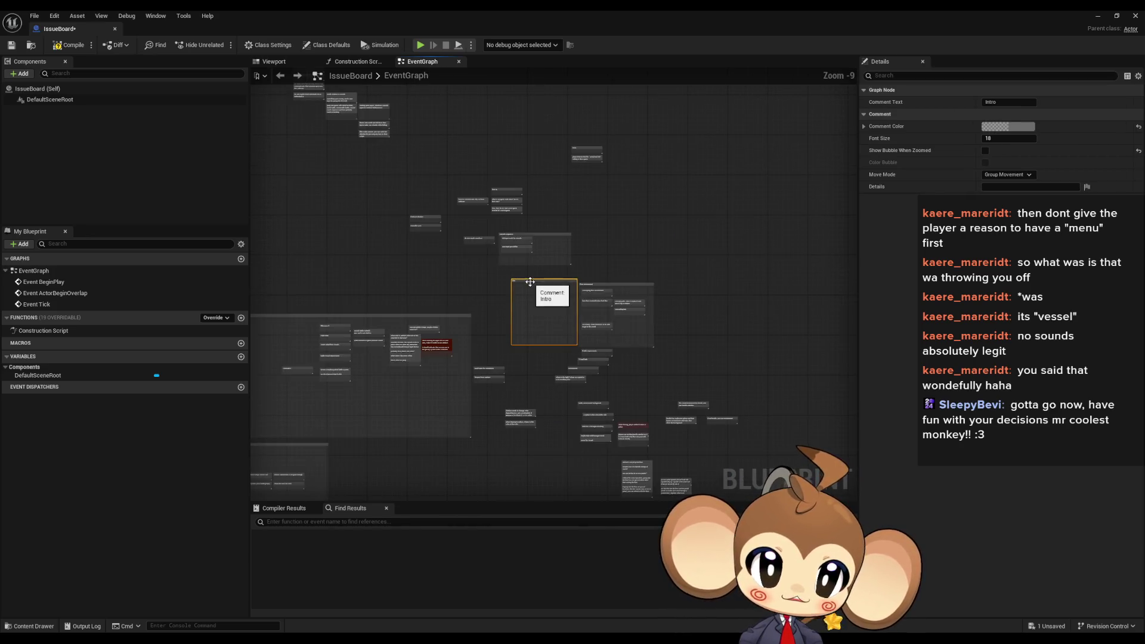
mouse_move(535, 346)
mouse_down()
mouse_move(359, 326)
mouse_move(481, 334)
mouse_move(462, 195)
mouse_move(450, 330)
mouse_up()
Stretch the Intro comment into a wide bar spanning the splash, save-file and story notes
scroll(473, 315, up, 4)
click(460, 202)
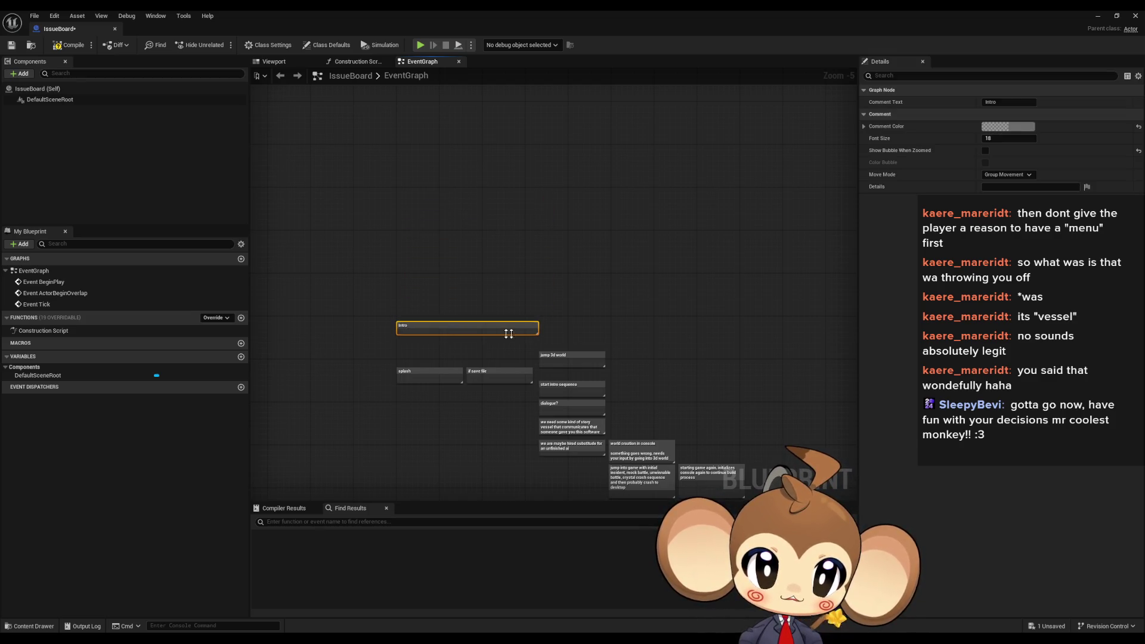
drag(539, 331, 742, 331)
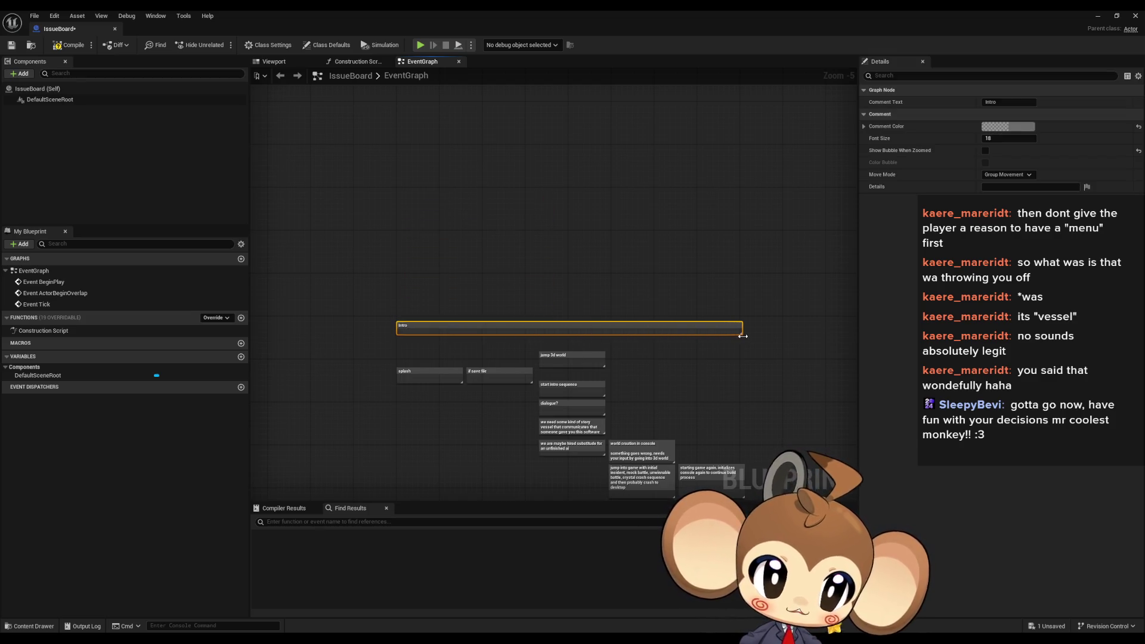
click(775, 423)
drag(745, 422, 727, 382)
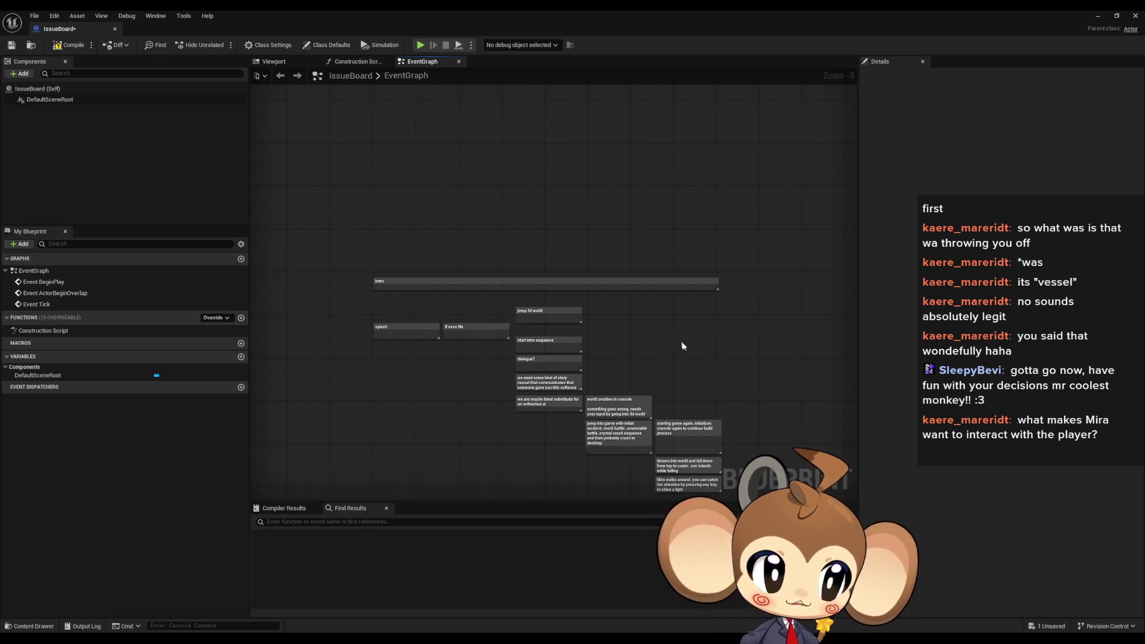
Stretch the Intro comment box's right edge so it covers the whole row of intro notes
scroll(704, 351, down, 1)
drag(777, 340, 736, 302)
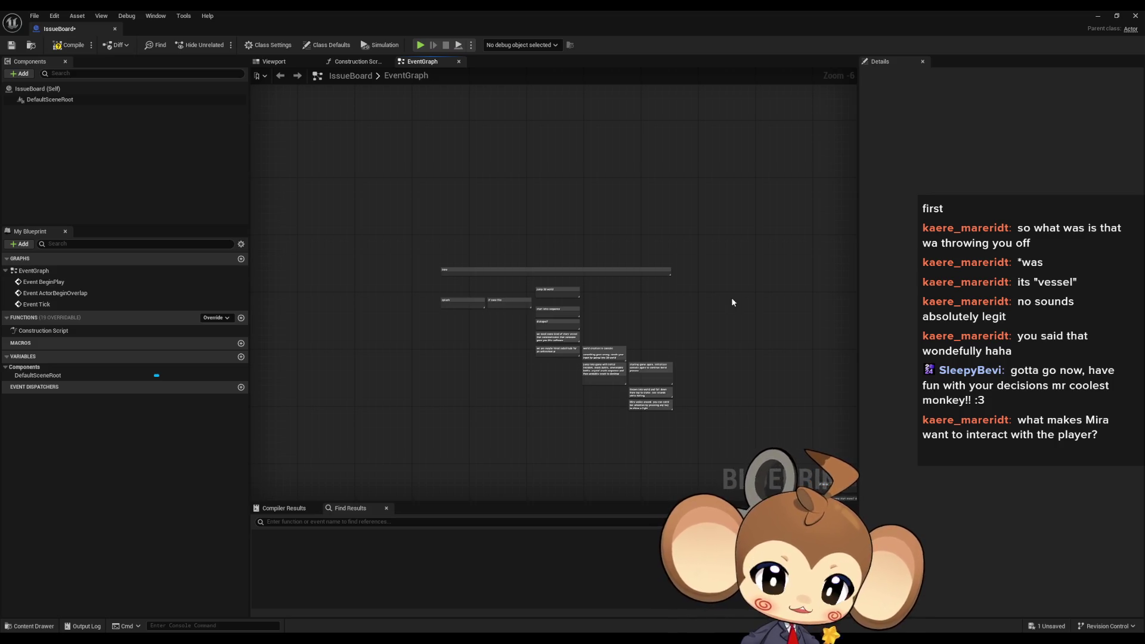
scroll(677, 299, up, 3)
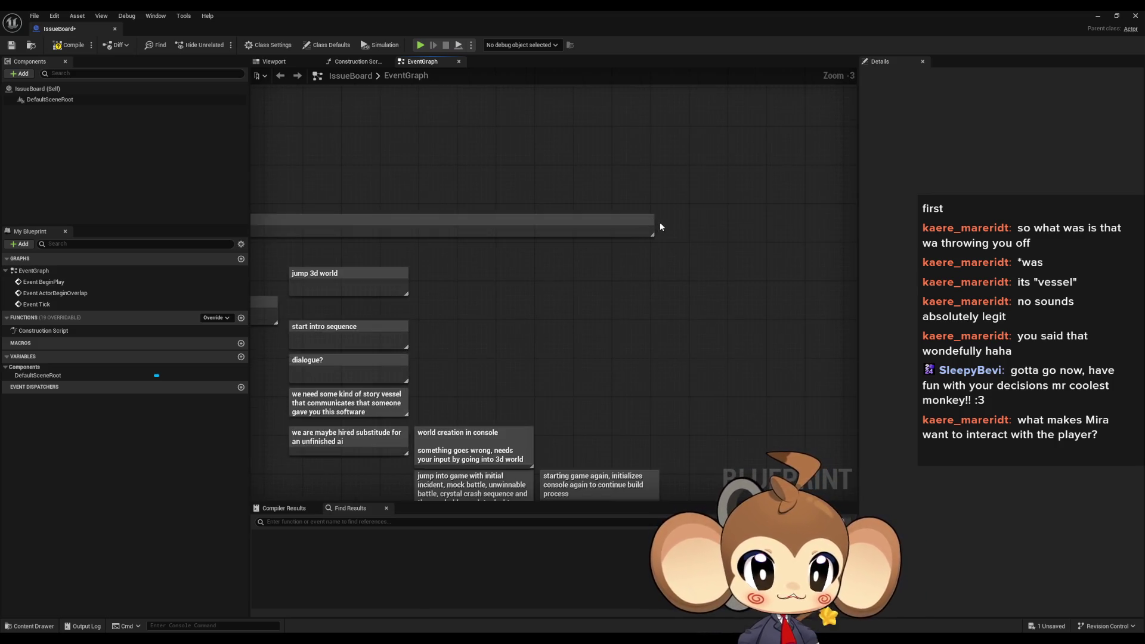
drag(653, 225, 685, 230)
Pan and zoom across the EventGraph to survey the lower note groups
scroll(685, 320, down, 3)
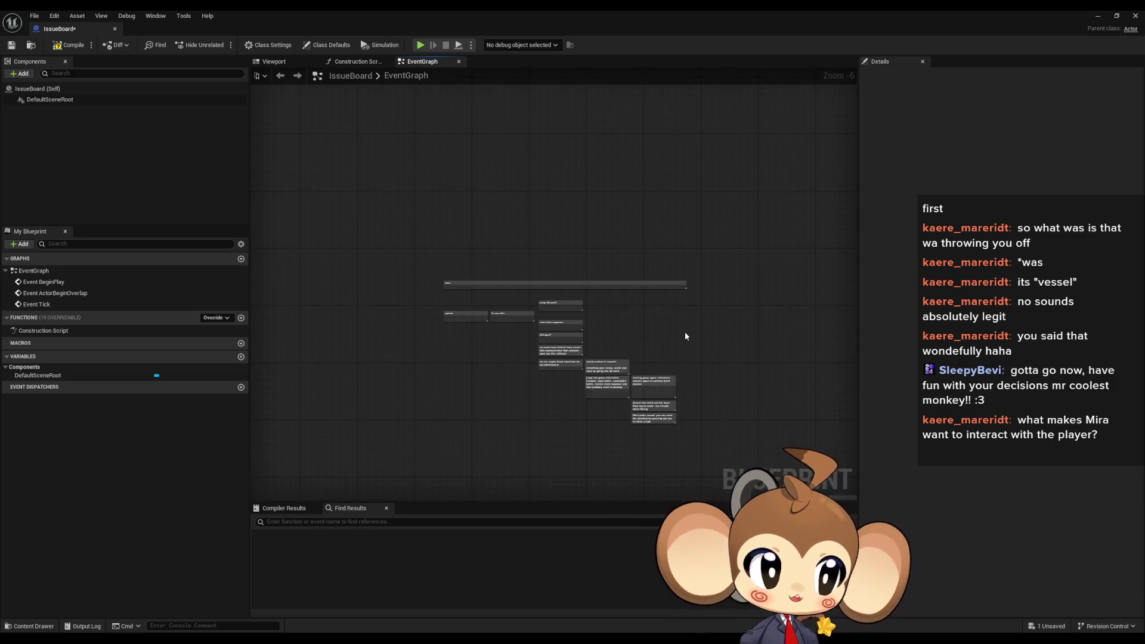
scroll(445, 301, up, 5)
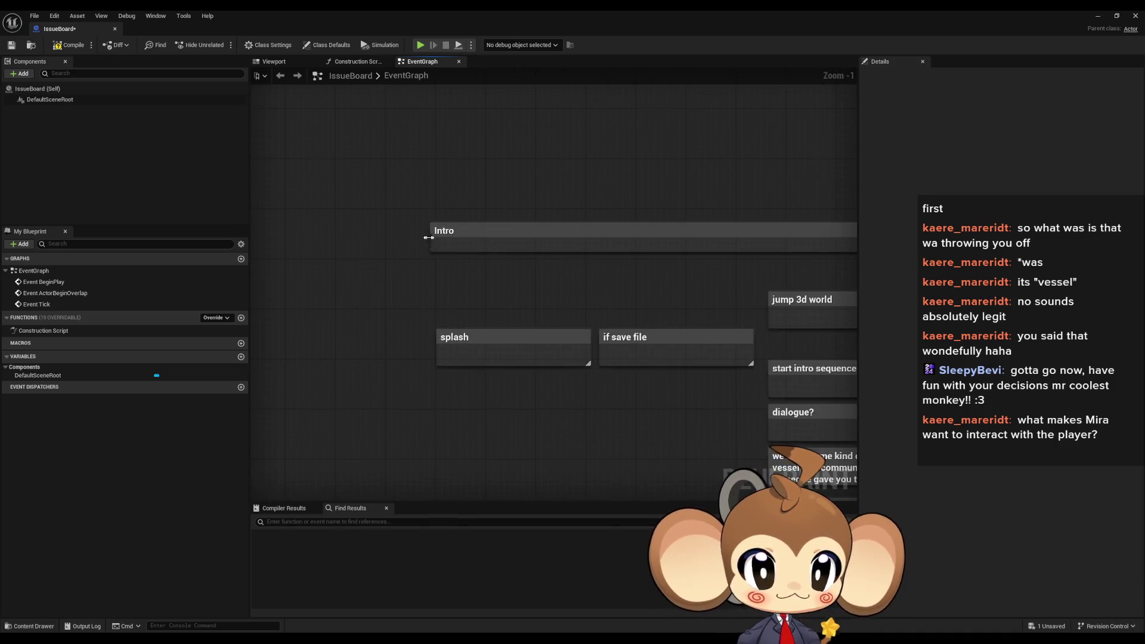
scroll(572, 307, down, 2)
drag(608, 315, 421, 232)
scroll(500, 267, down, 4)
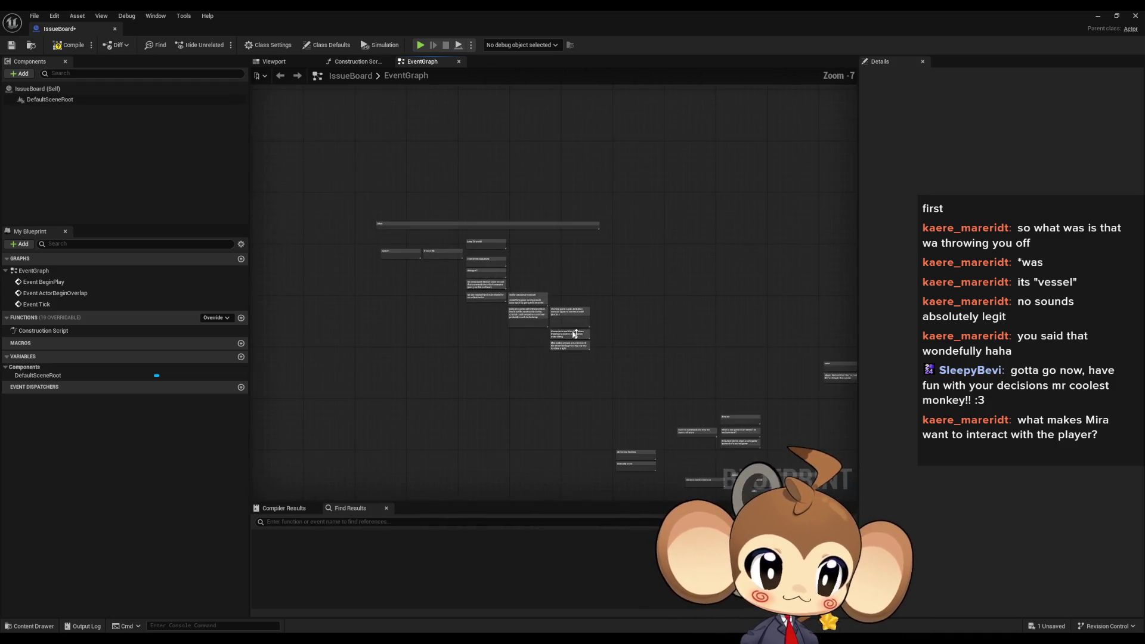
drag(477, 299, 510, 303)
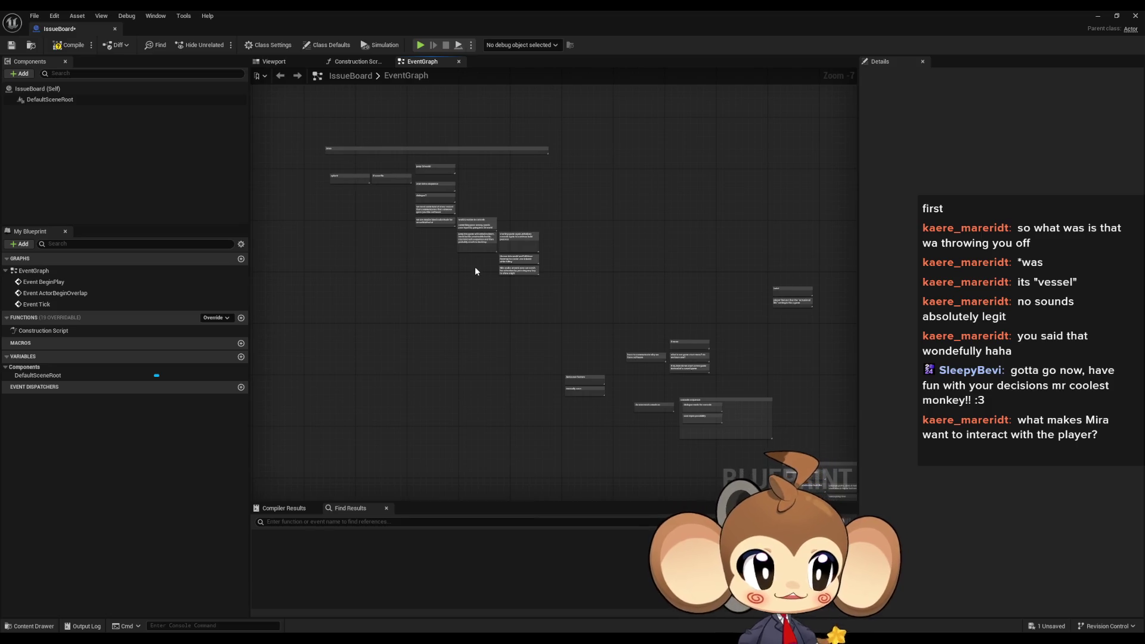
drag(448, 235, 578, 291)
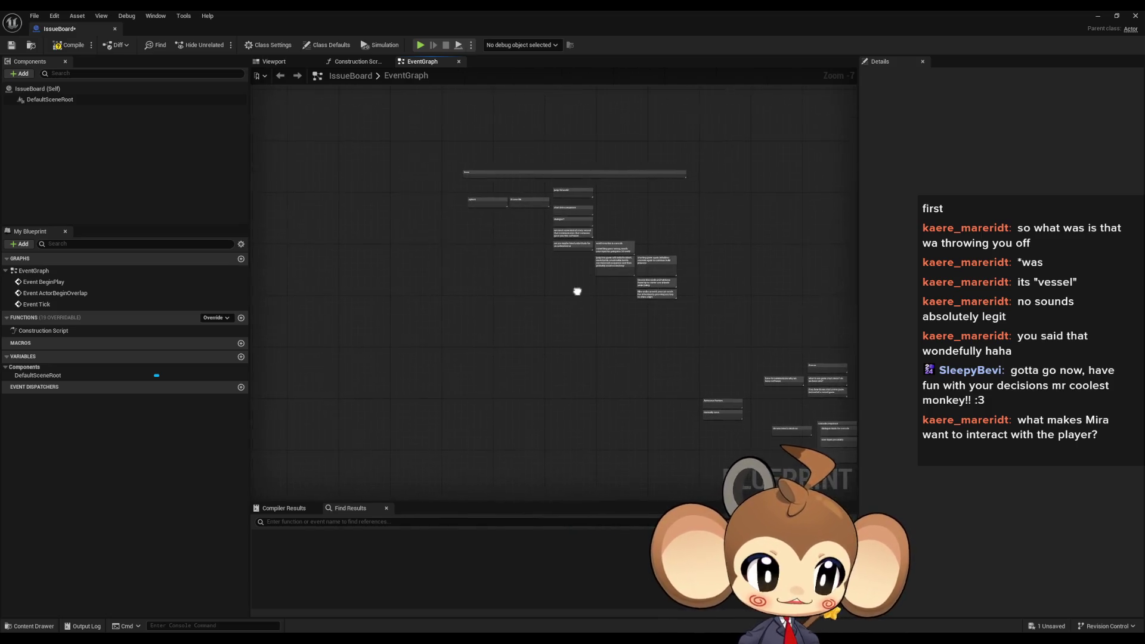
mouse_move(661, 309)
mouse_down()
mouse_move(544, 309)
mouse_move(573, 297)
mouse_move(535, 286)
mouse_up()
drag(666, 382, 606, 329)
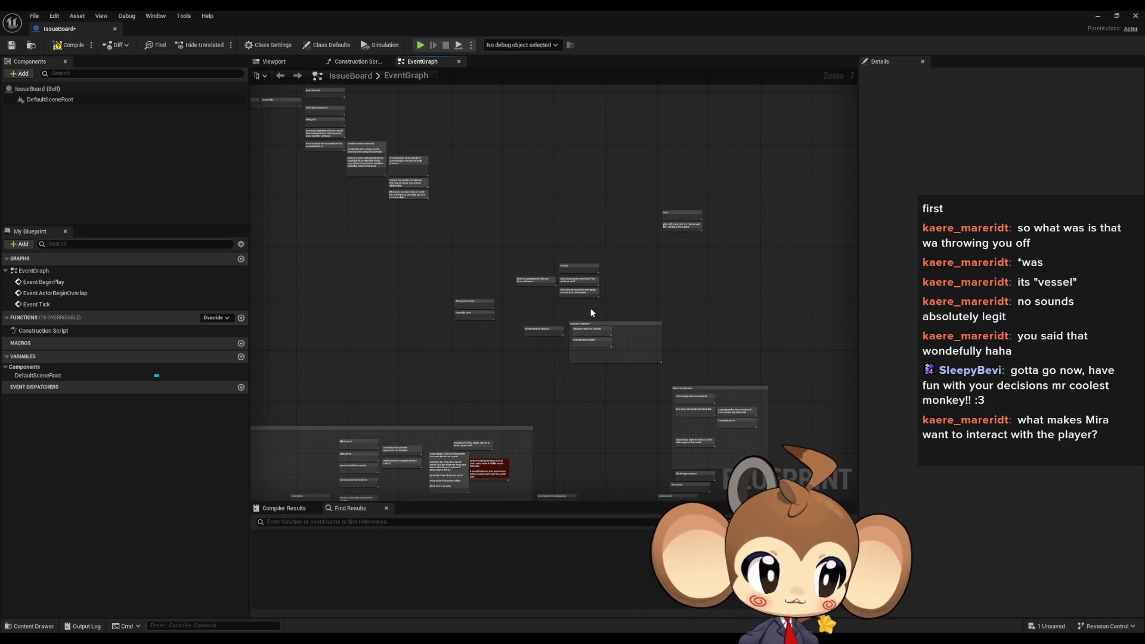
Look over the story notes, briefly selecting and deselecting the 'Mira walks around' comment
drag(592, 311, 648, 286)
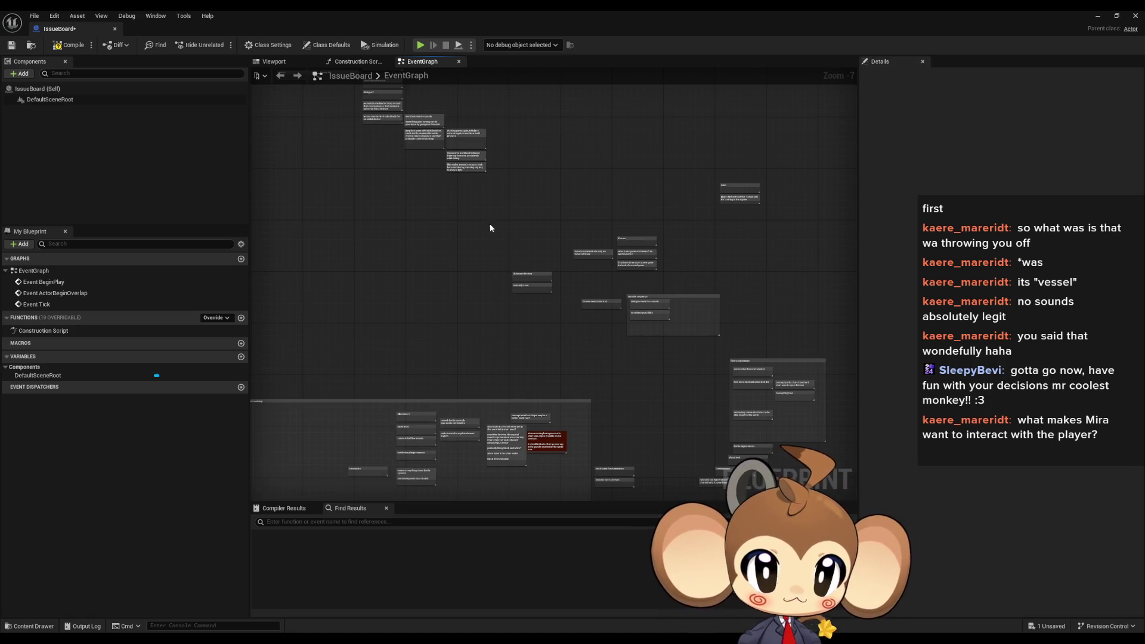
drag(508, 263, 568, 356)
scroll(523, 224, up, 4)
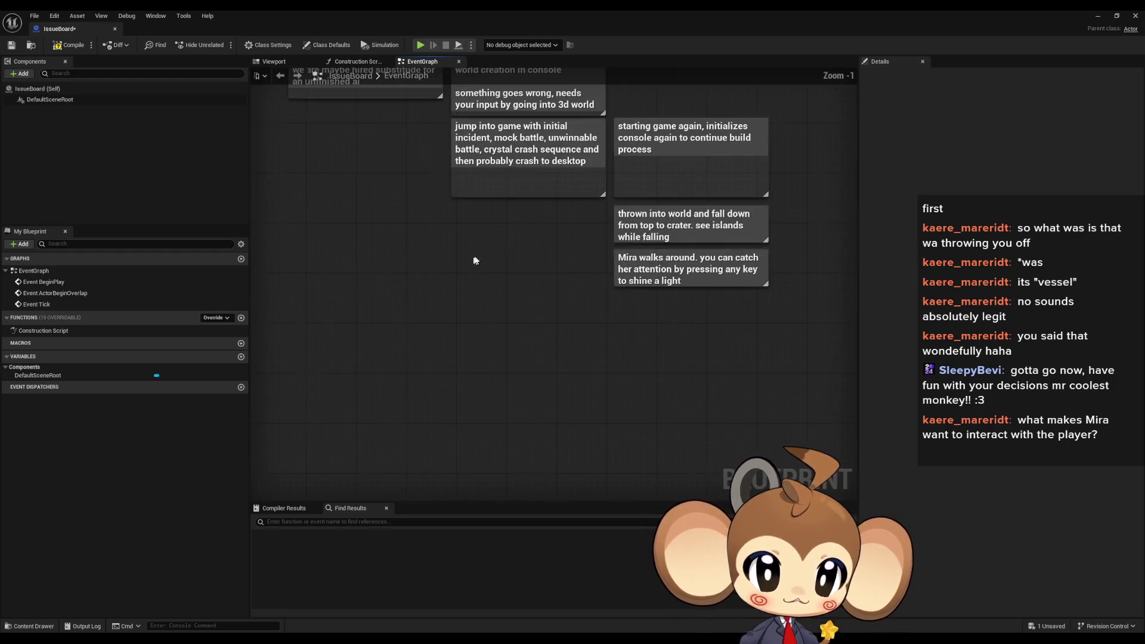
mouse_move(491, 242)
mouse_down()
mouse_move(689, 318)
mouse_move(590, 305)
mouse_up()
scroll(661, 330, down, 3)
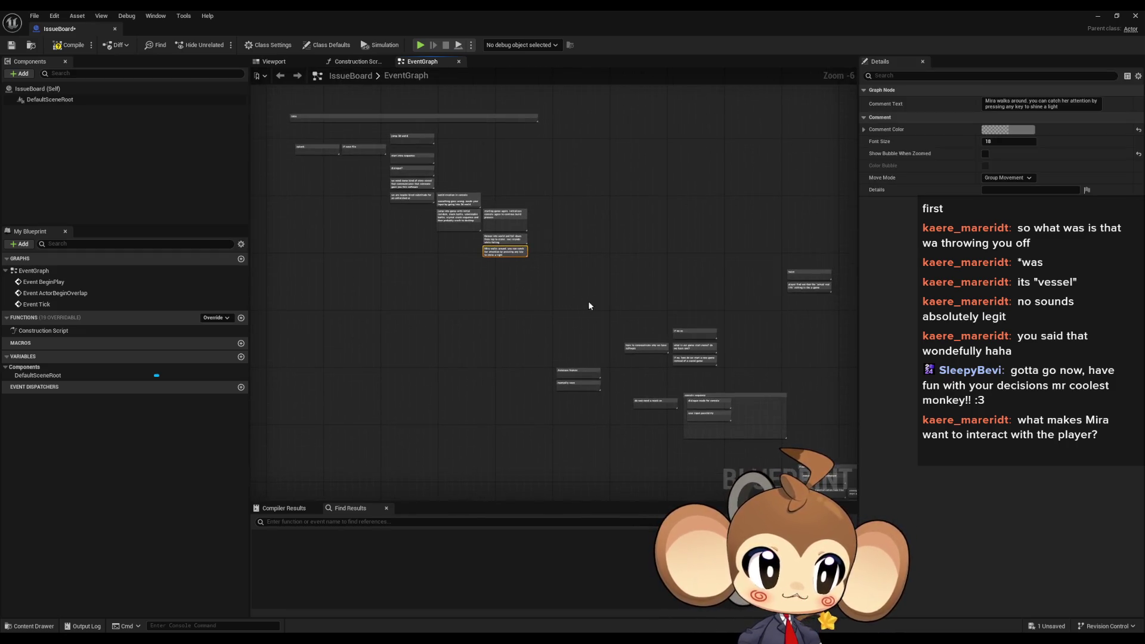
drag(669, 346, 620, 327)
click(636, 303)
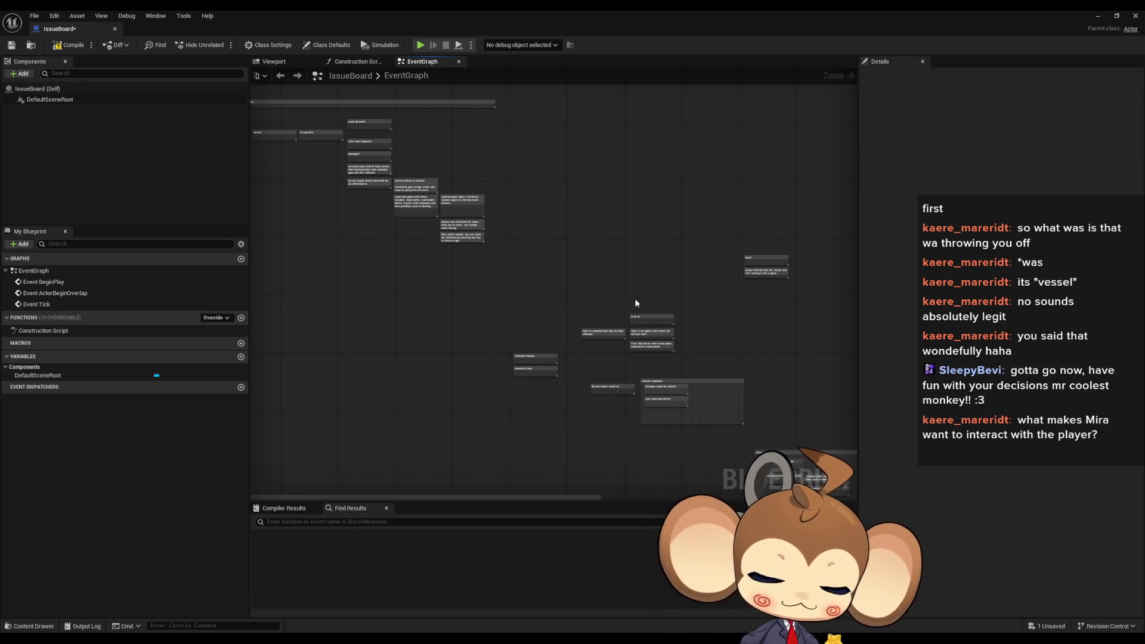
drag(623, 307, 541, 233)
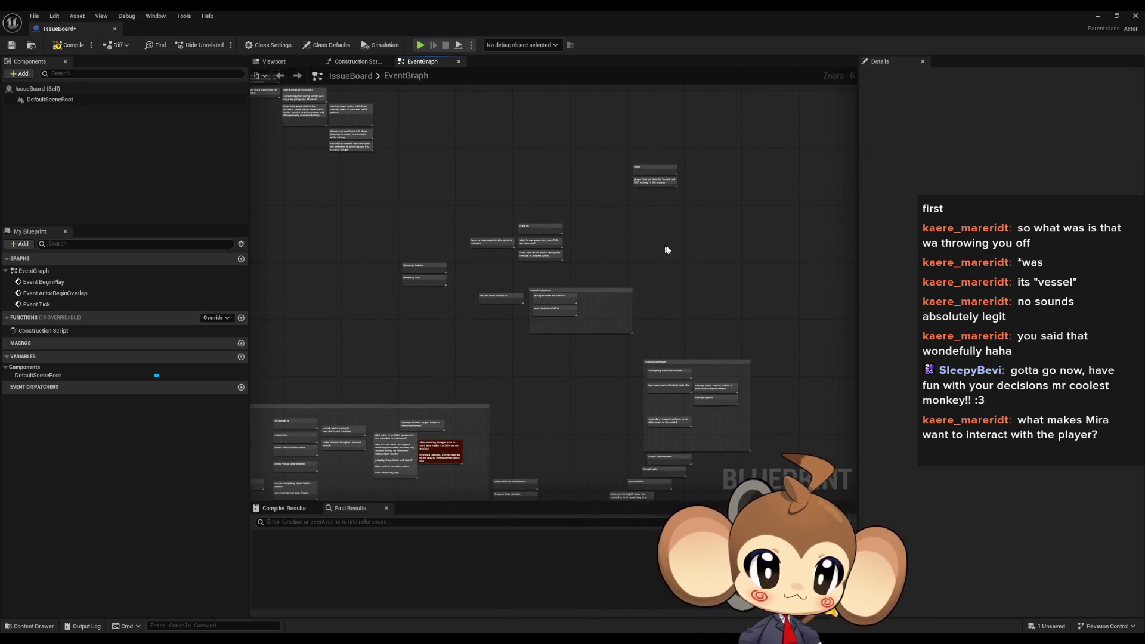
drag(667, 245, 708, 262)
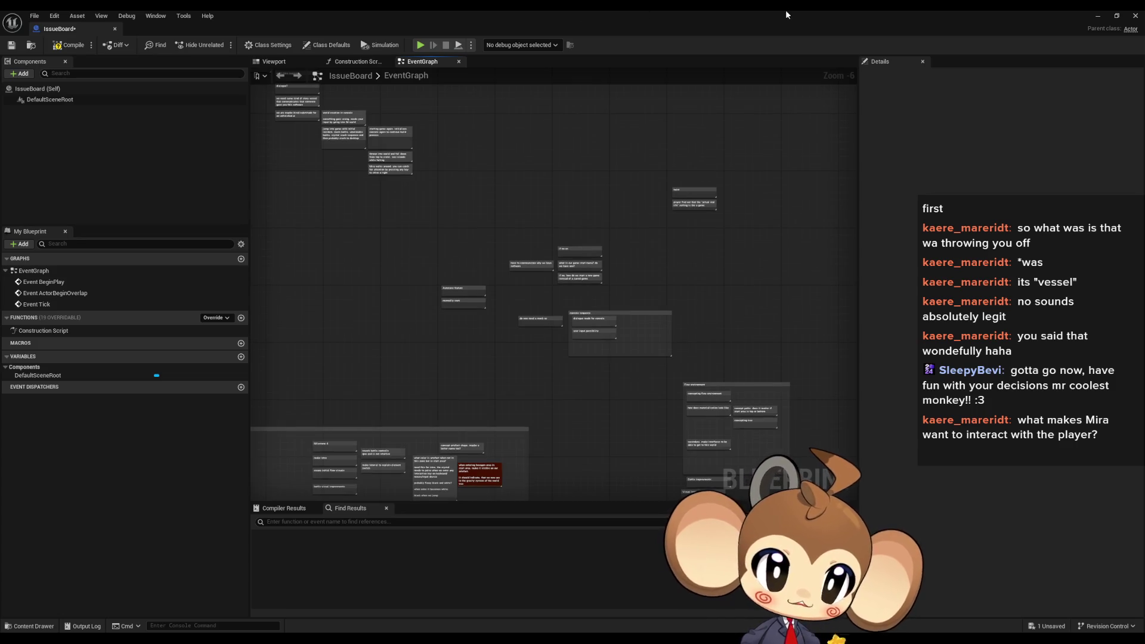
Minimize IssueBoard and open the StoryAndWorldbuilding Blueprint's Mira notes graph
click(1098, 15)
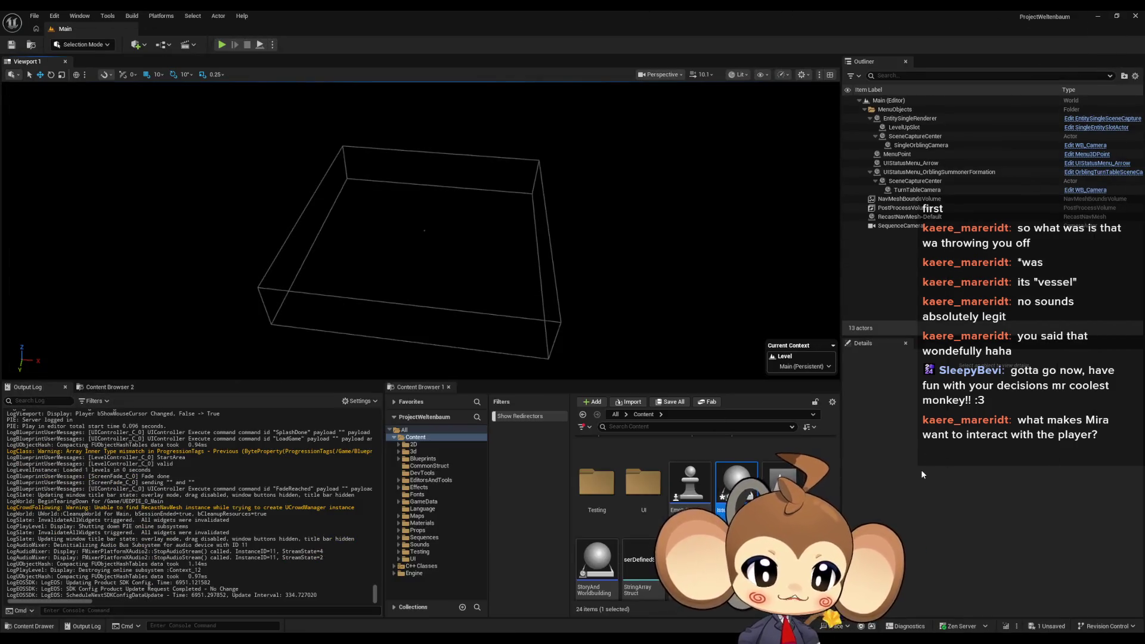
click(632, 444)
scroll(600, 557, down, 1)
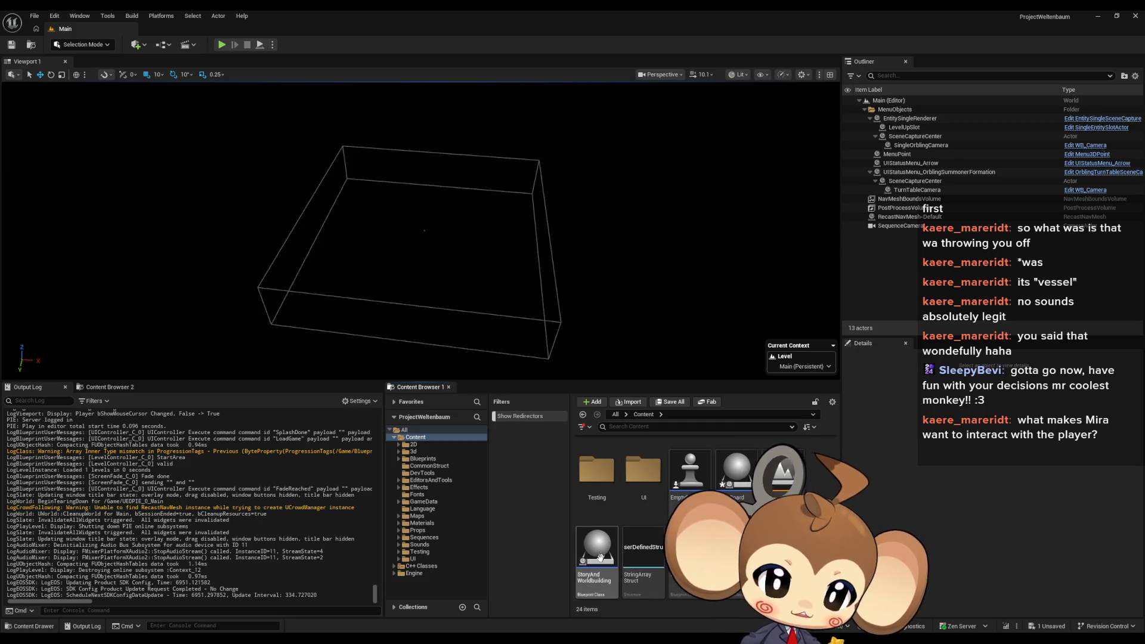
double_click(600, 558)
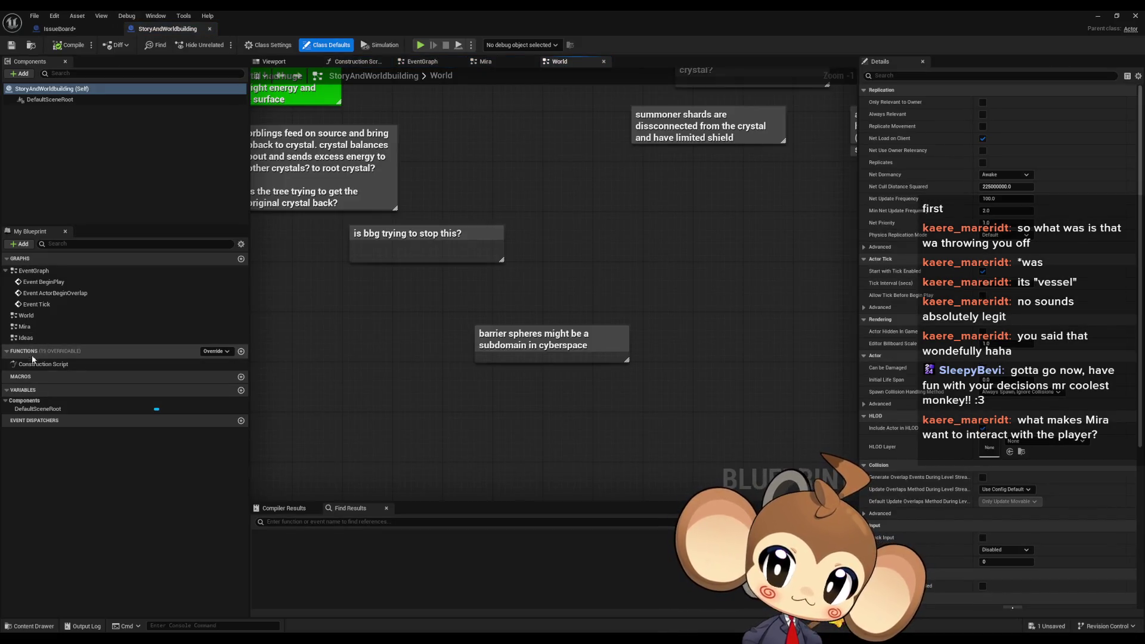
double_click(24, 327)
Pan and zoom through the Mira notes graph to read its notes
scroll(665, 389, down, 3)
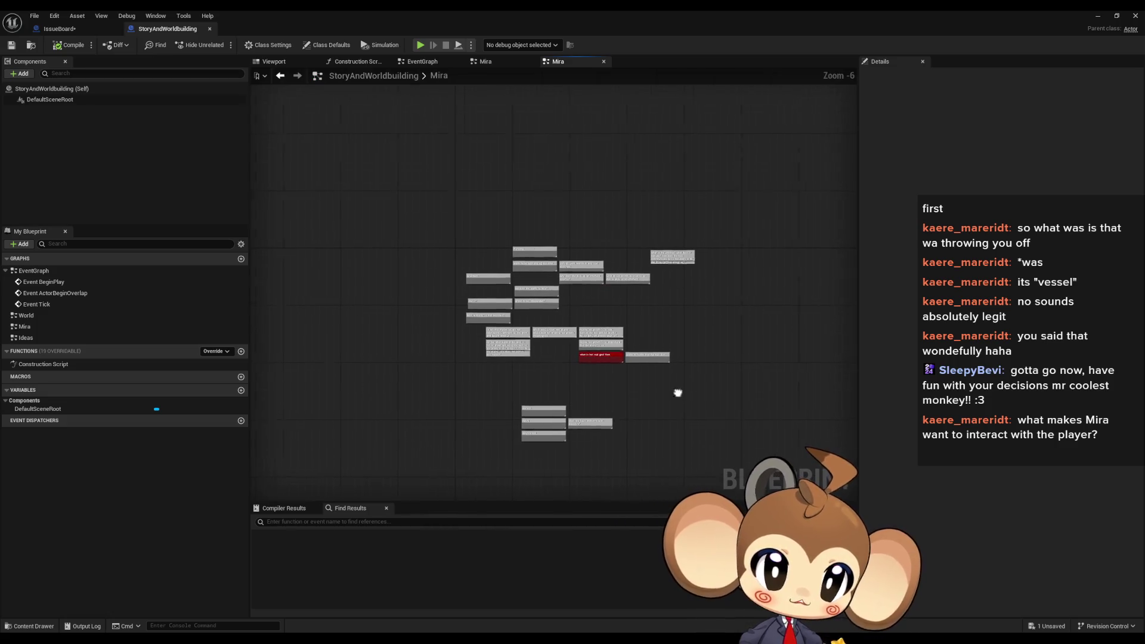
scroll(679, 393, up, 2)
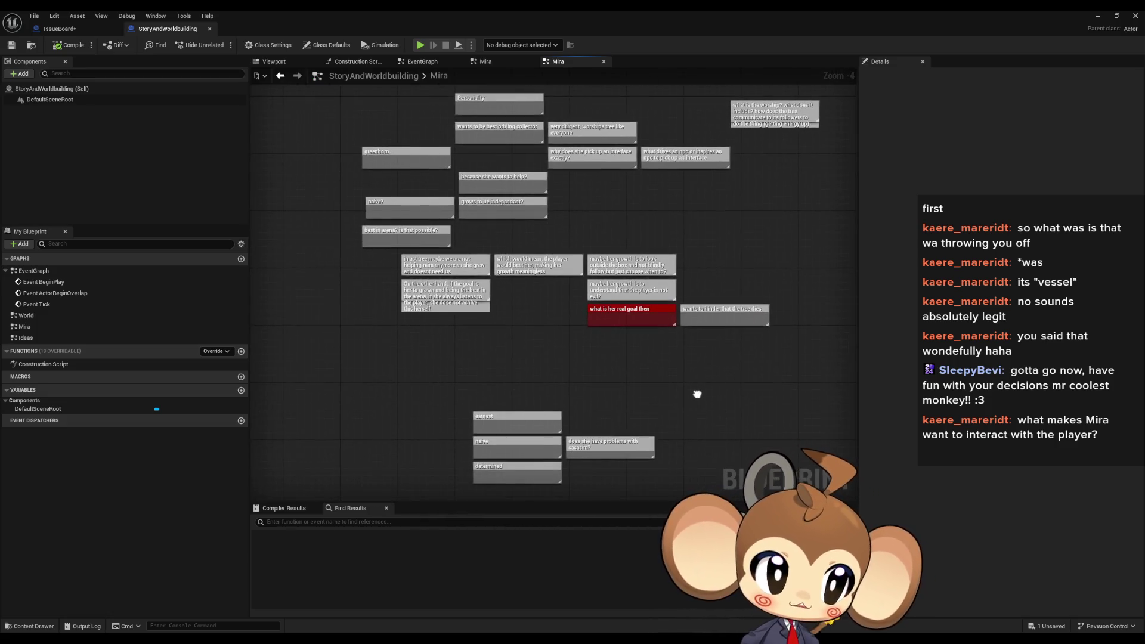
drag(698, 394, 696, 398)
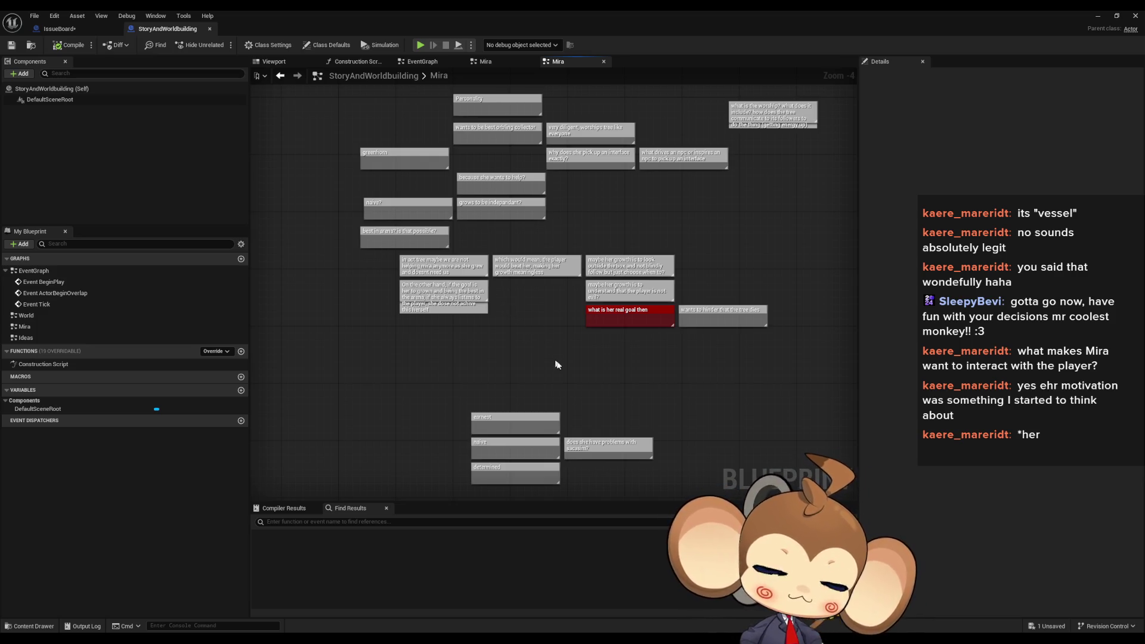
scroll(576, 363, down, 1)
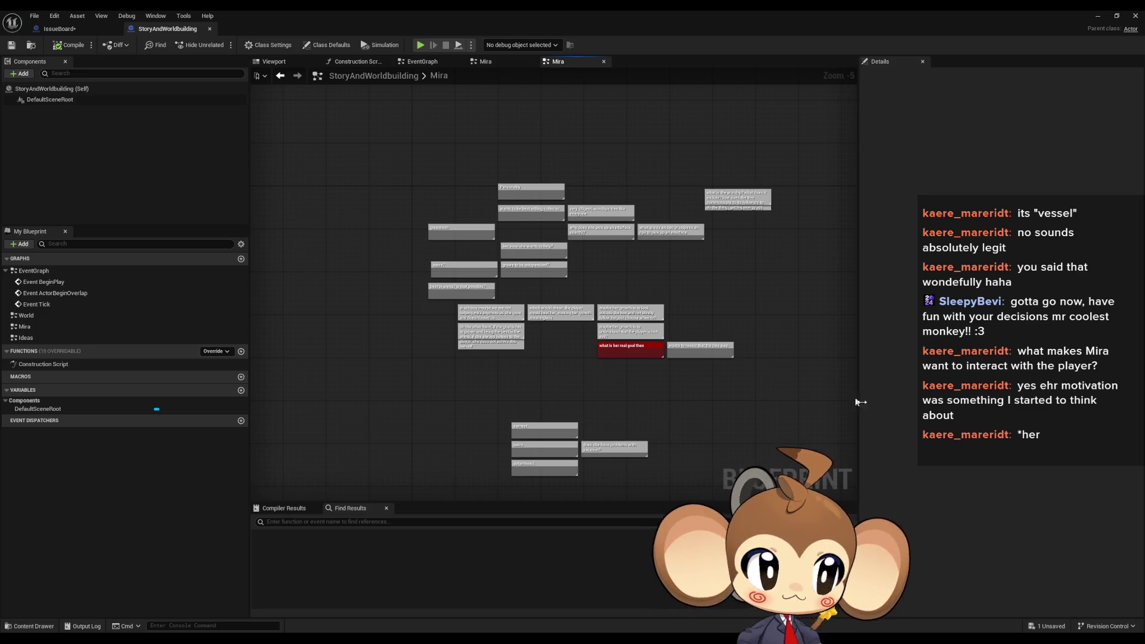
drag(760, 436, 693, 369)
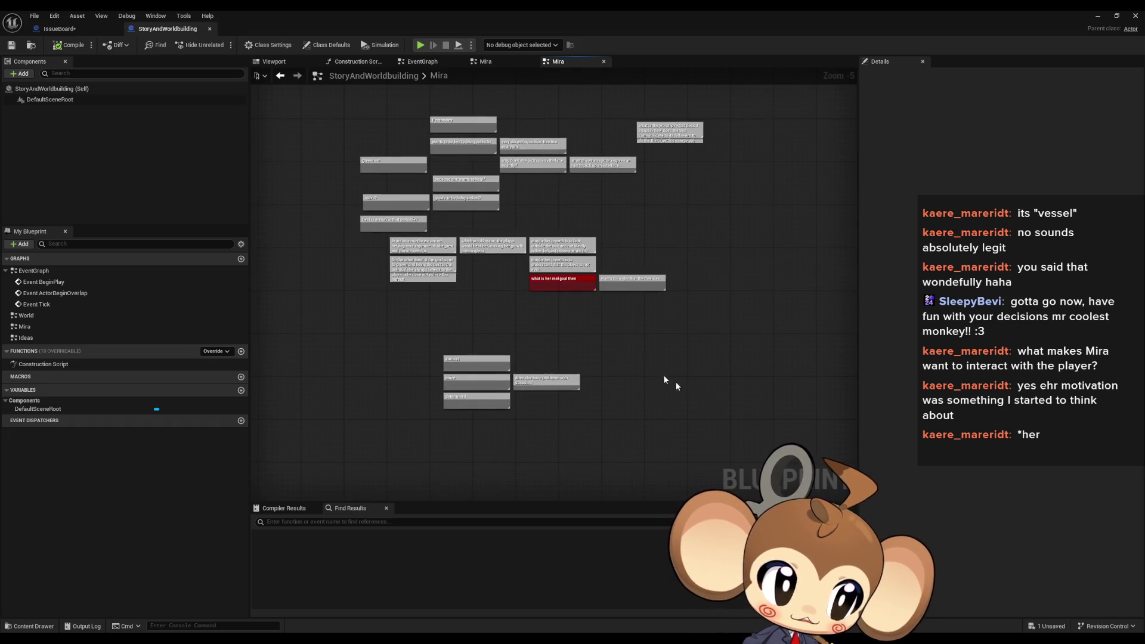
scroll(743, 416, down, 2)
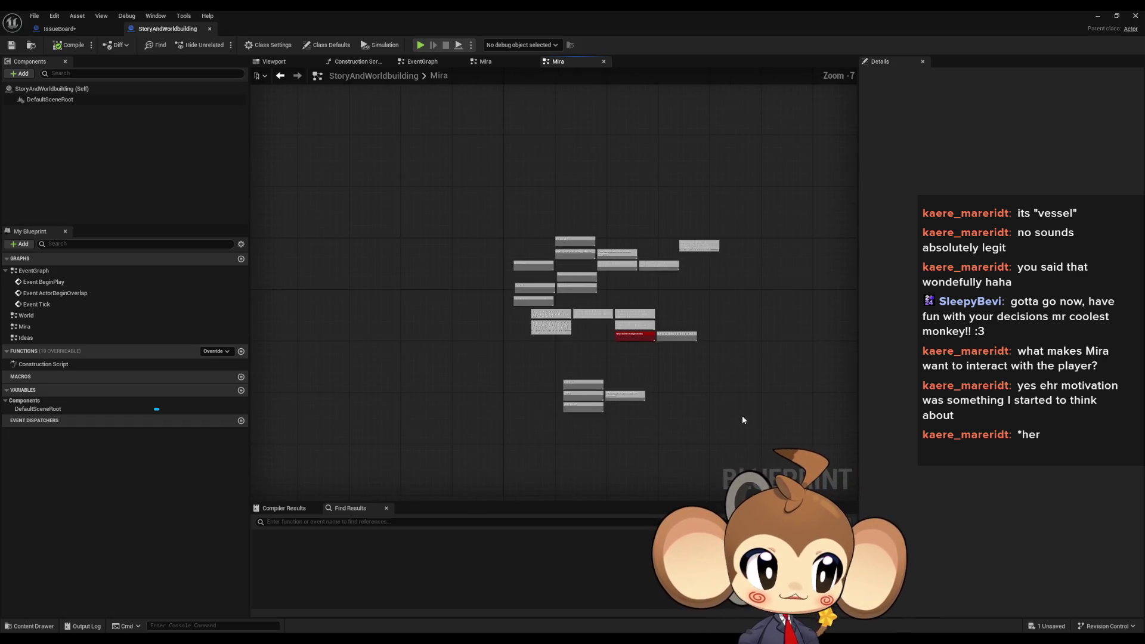
scroll(742, 417, up, 2)
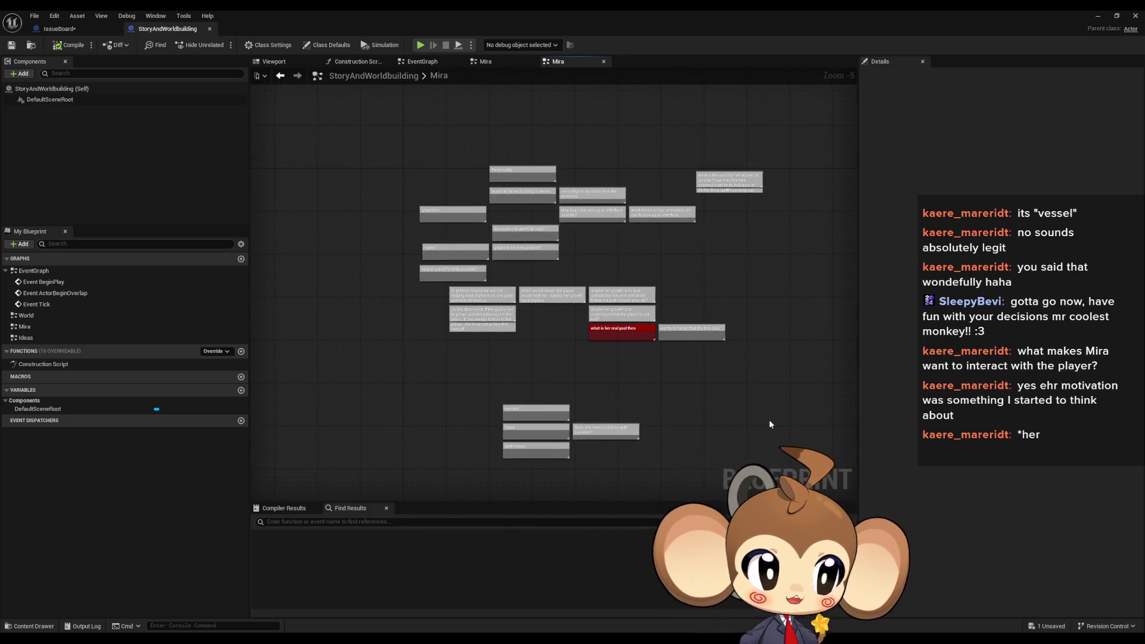
drag(768, 423, 758, 375)
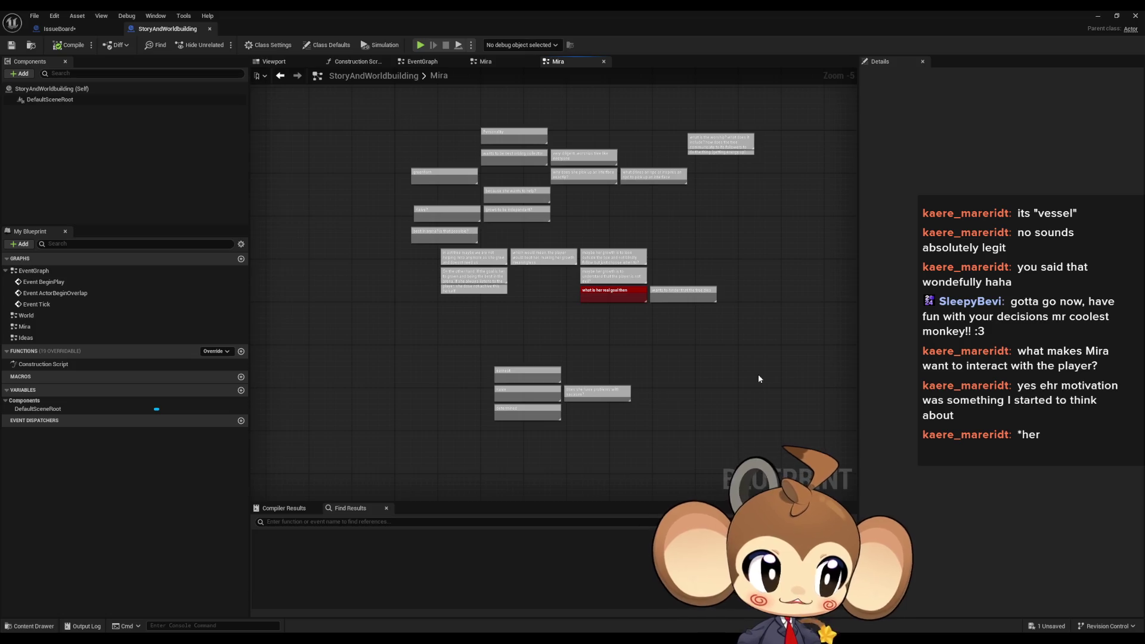
scroll(758, 374, down, 1)
scroll(754, 370, down, 1)
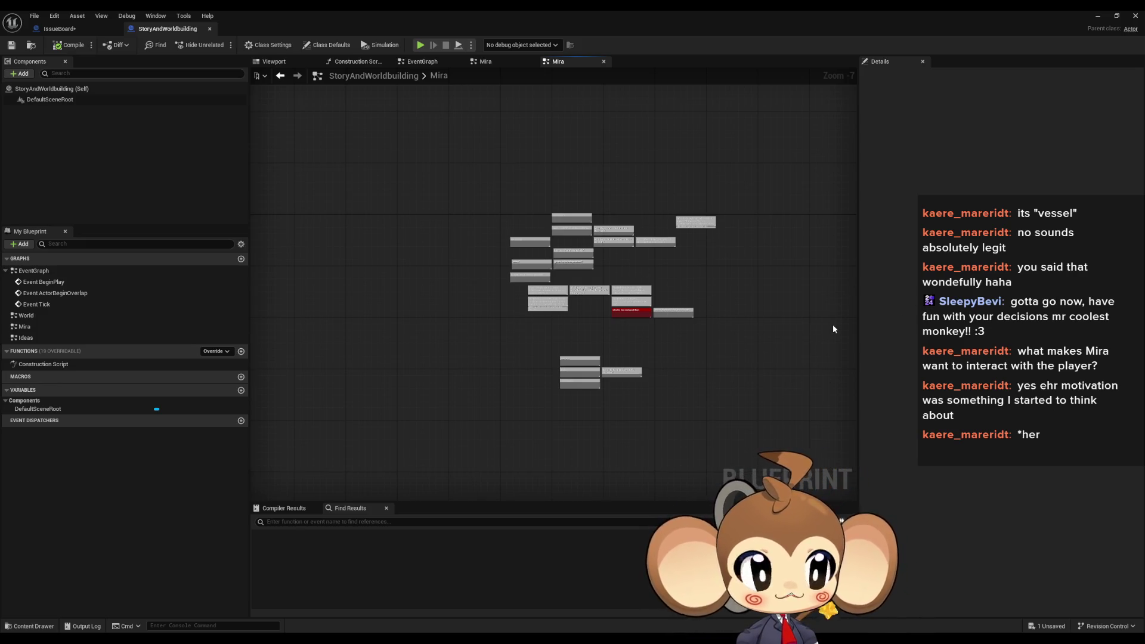
drag(833, 327, 856, 309)
drag(844, 370, 772, 347)
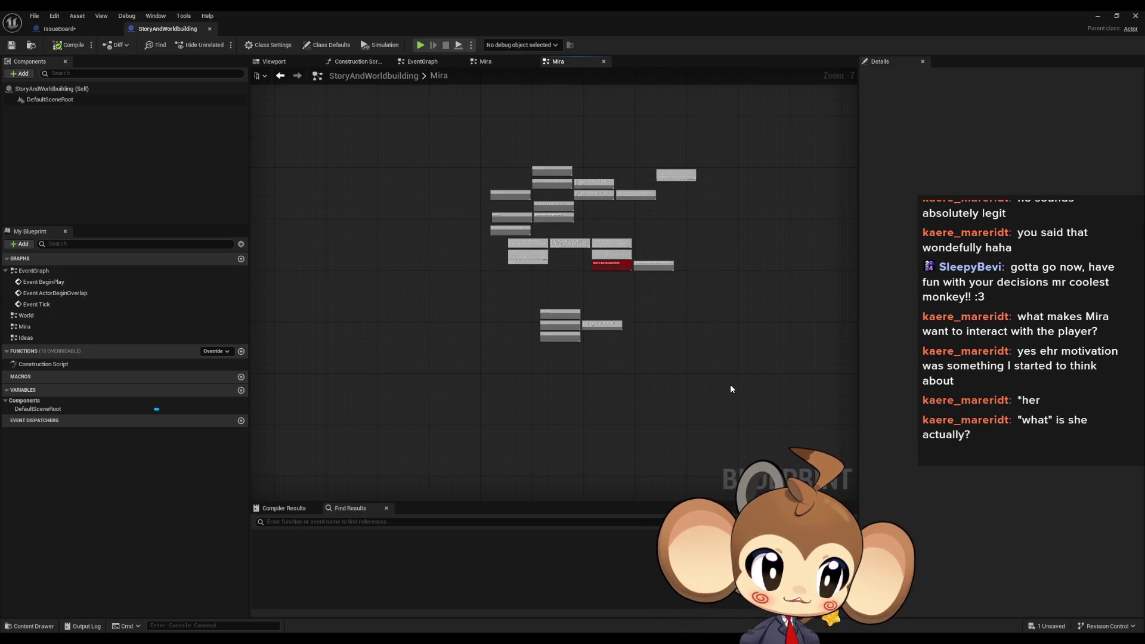
Compare the Mira graph with the IssueBoard EventGraph, ending on the IssueBoard tab
click(65, 29)
drag(567, 343, 509, 340)
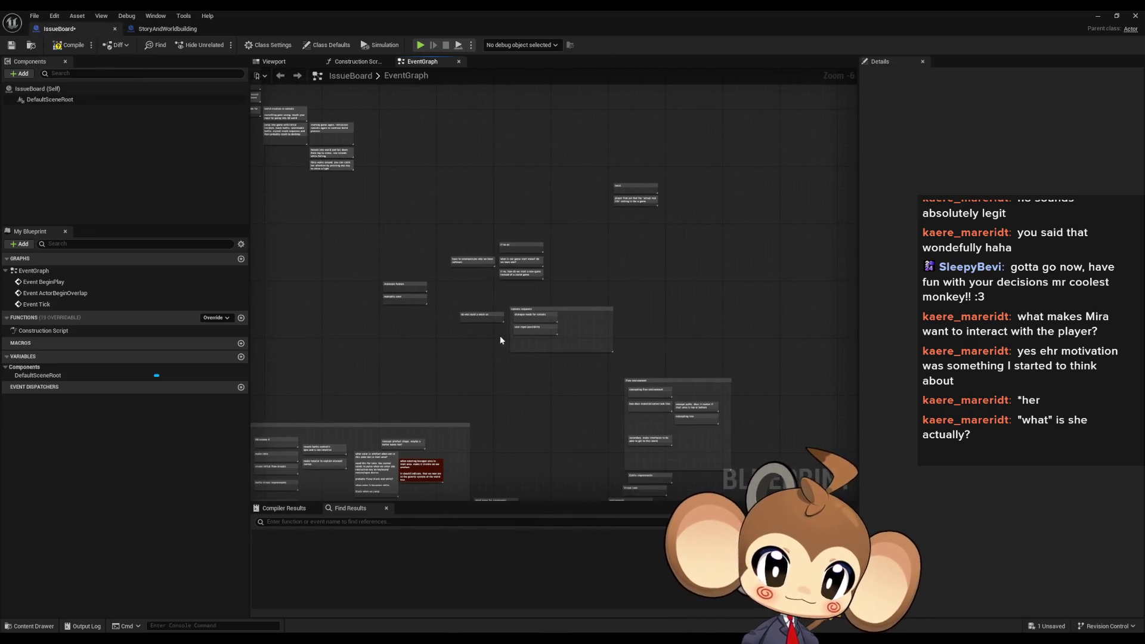
click(173, 29)
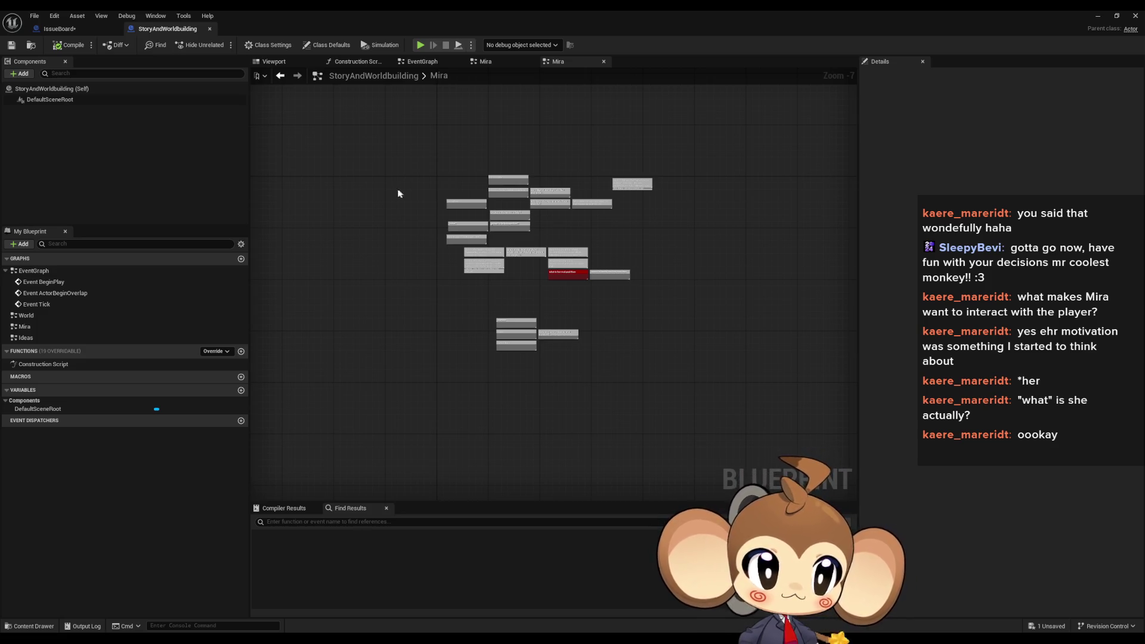
click(59, 29)
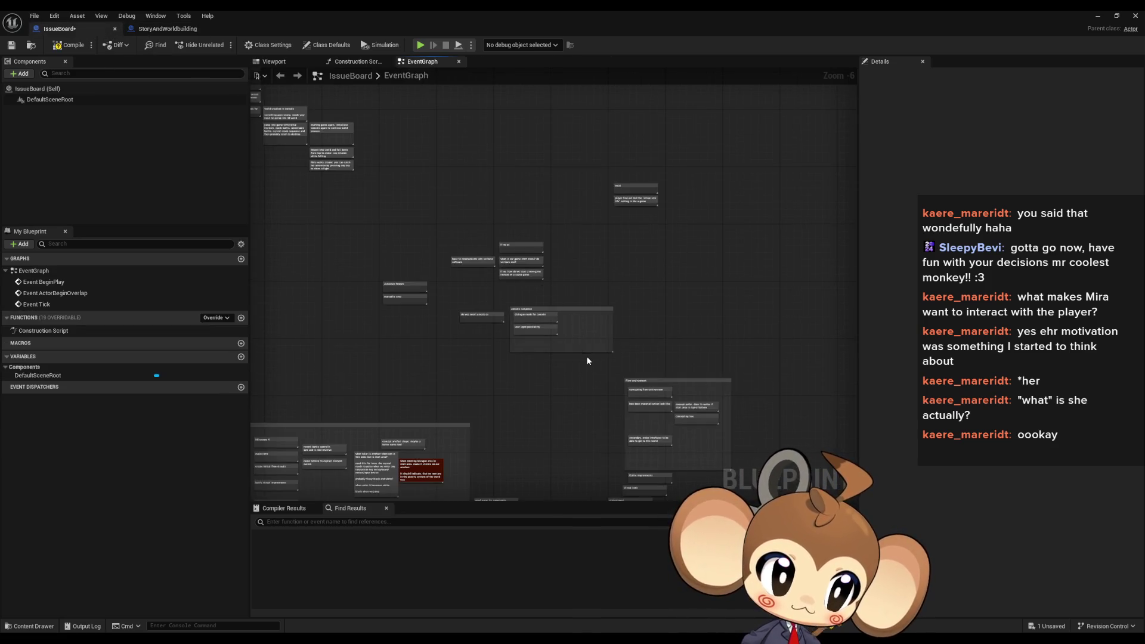
scroll(594, 332, up, 2)
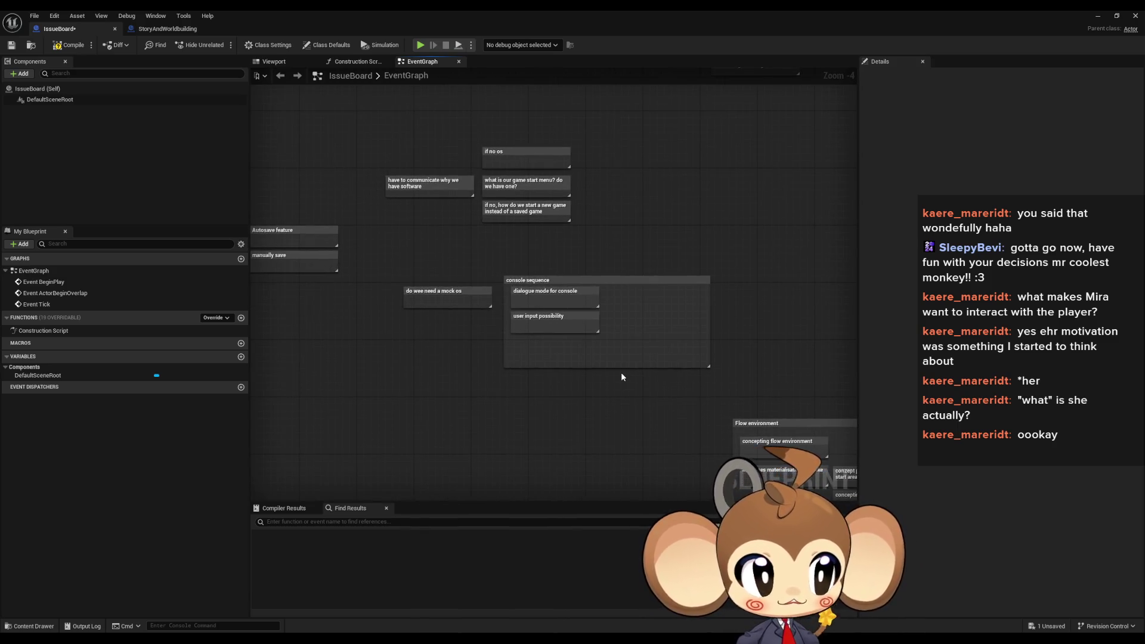
Return to the level editor, start Play-in-Editor and eject to a free camera
drag(623, 377, 571, 355)
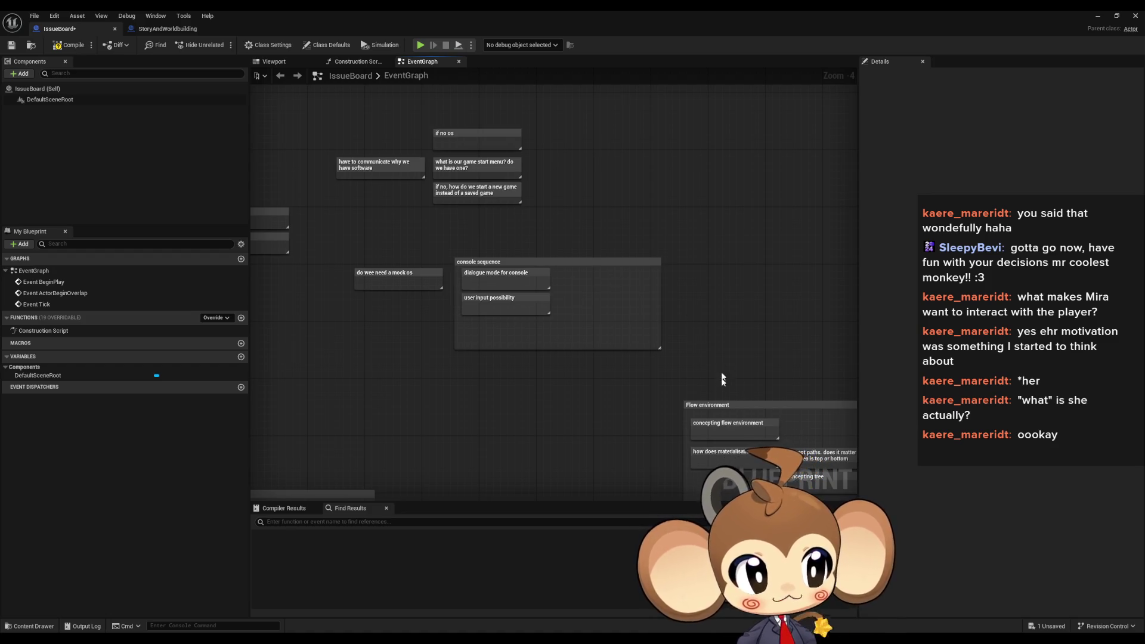
click(1099, 15)
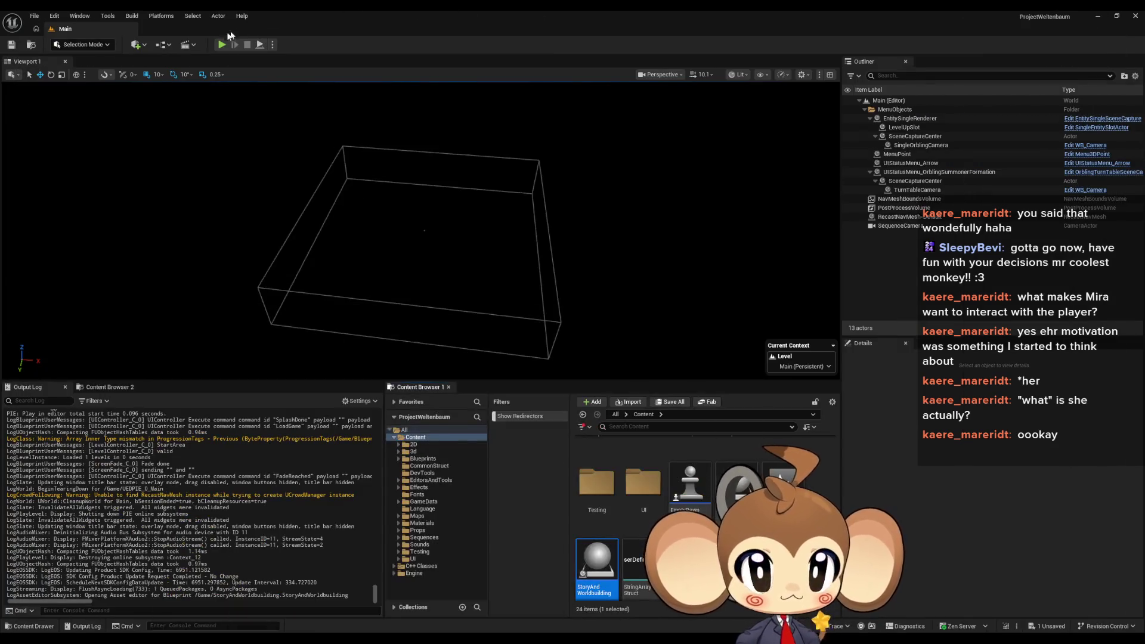
click(223, 45)
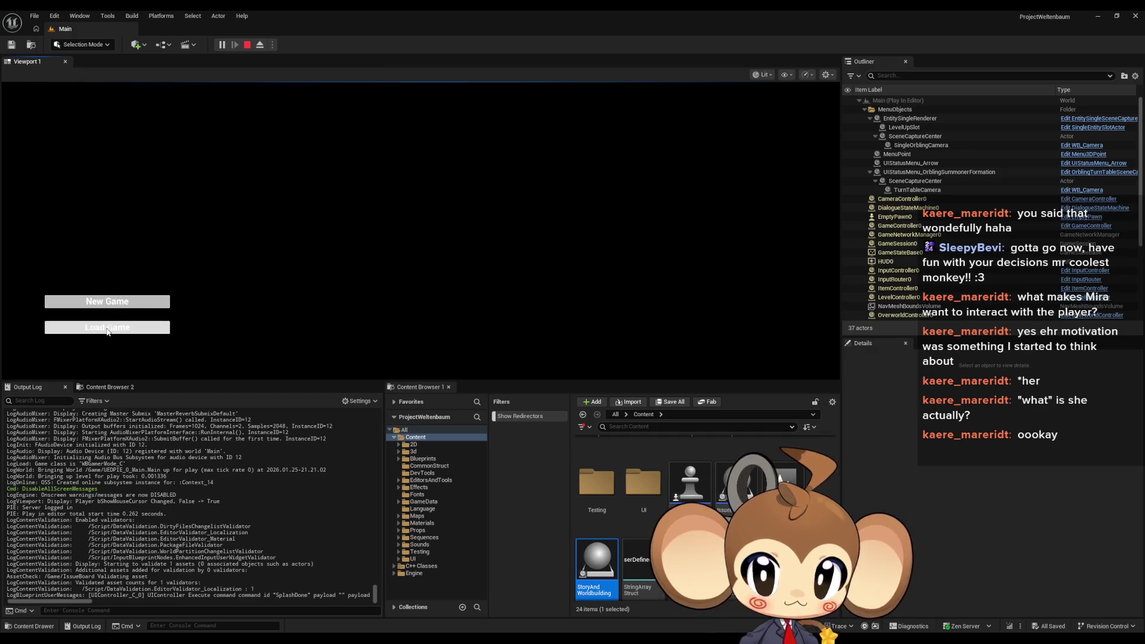
click(259, 45)
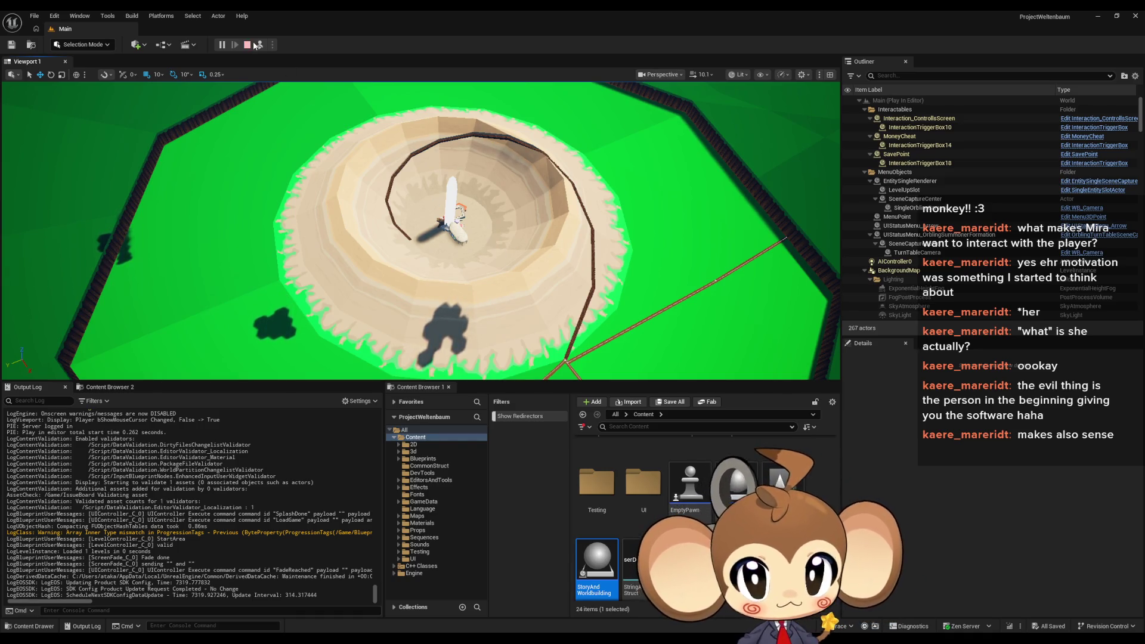
Stop the game test and bring the IssueBoard Blueprint back to the front
click(248, 46)
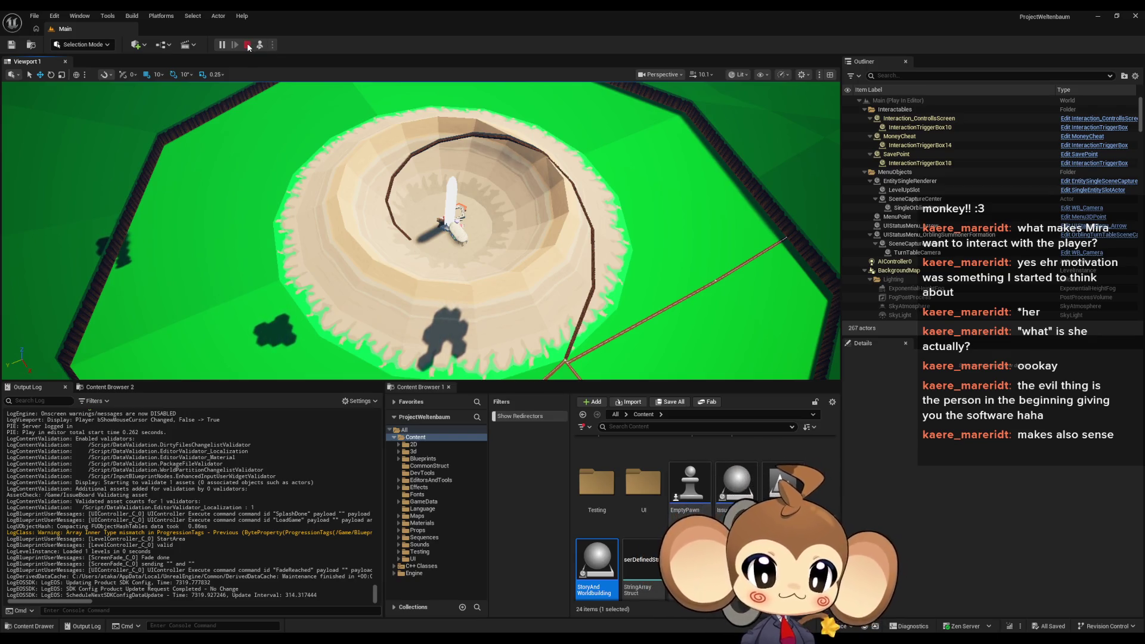
mouse_move(430, 638)
click(467, 603)
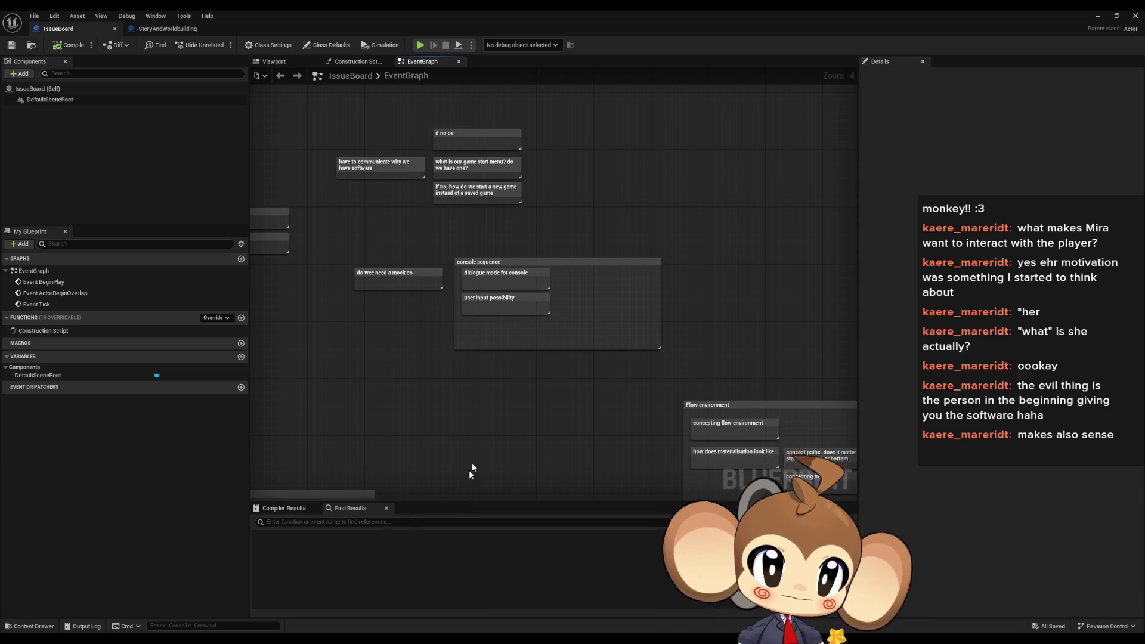
Pan and zoom over the EventGraph notes toward the console sequence group
mouse_move(472, 468)
mouse_down()
mouse_move(511, 401)
mouse_move(498, 388)
mouse_up()
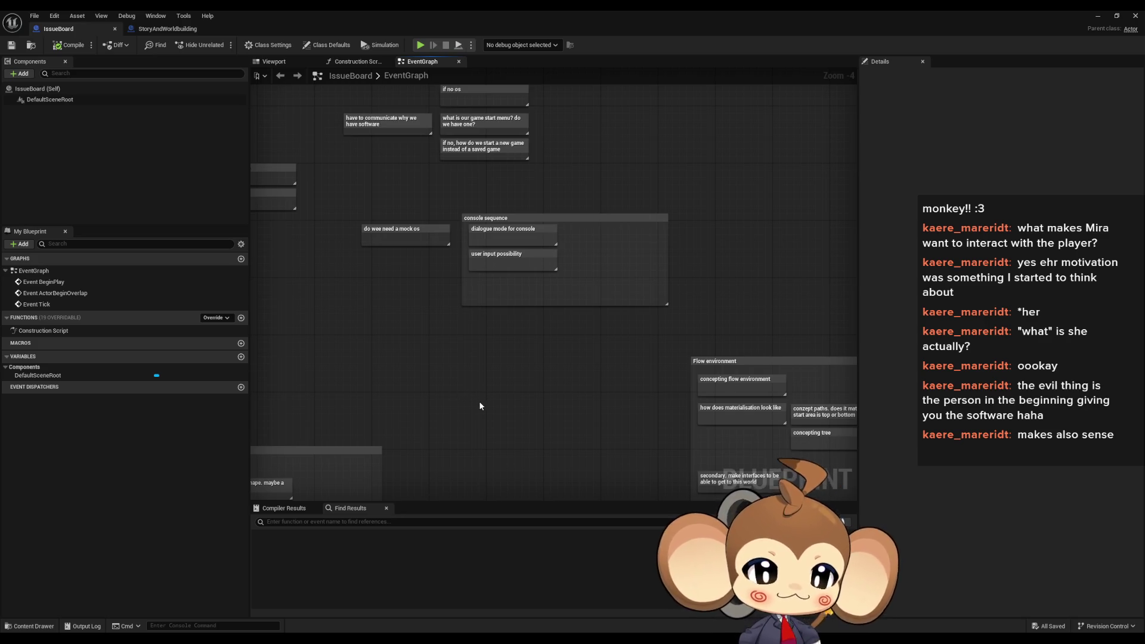
scroll(477, 414, down, 1)
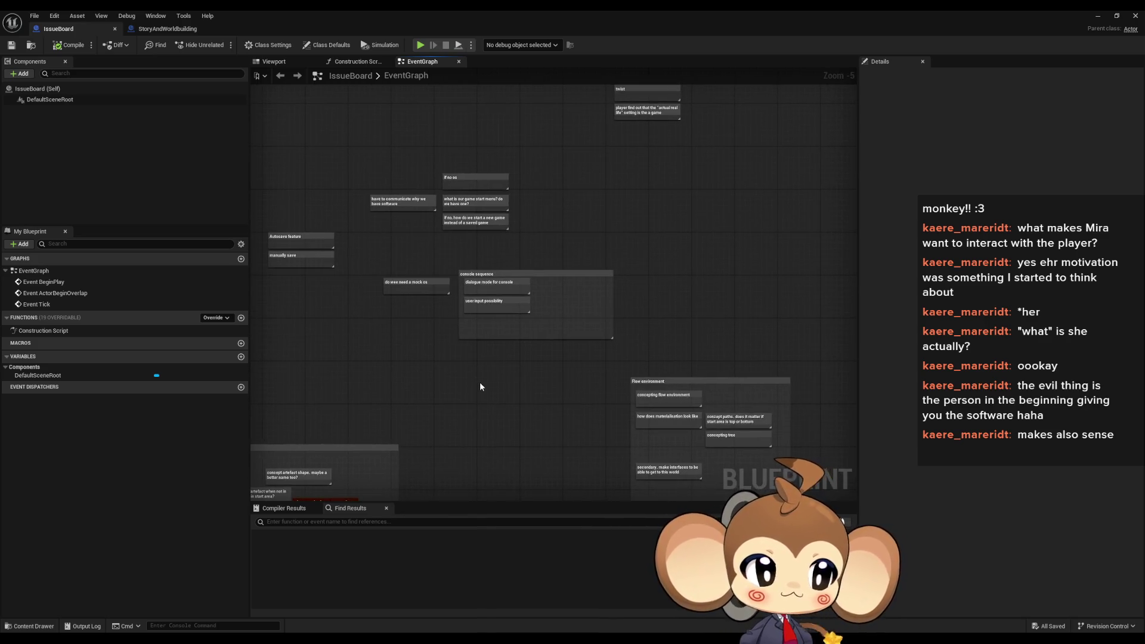
mouse_move(477, 385)
mouse_down()
mouse_move(480, 428)
mouse_move(500, 449)
mouse_up()
scroll(482, 435, up, 1)
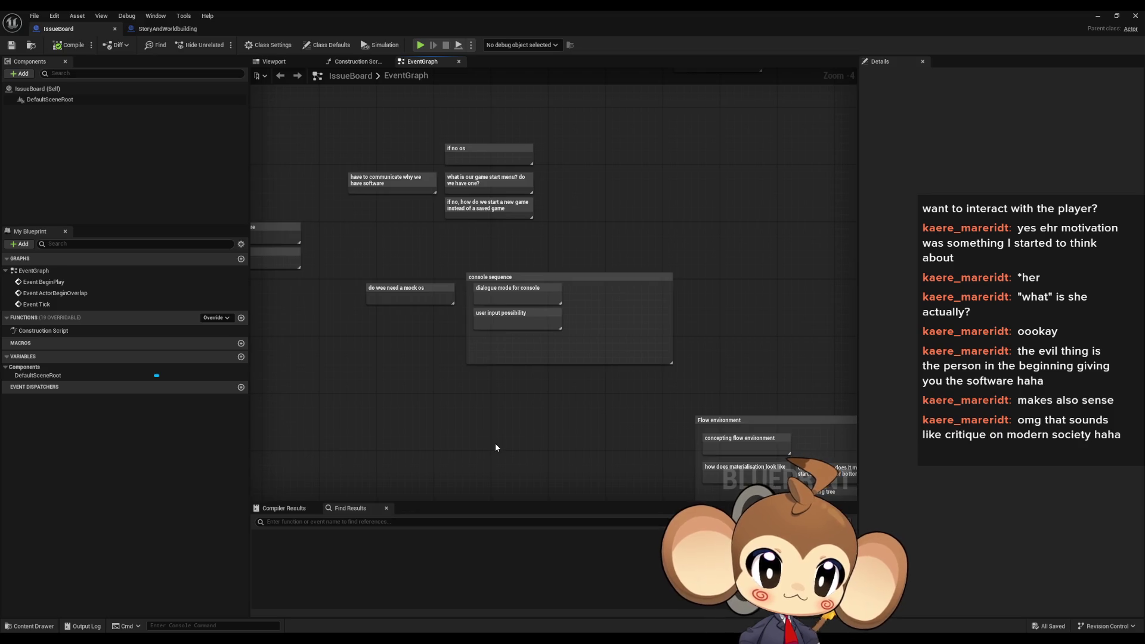
mouse_move(497, 438)
mouse_down()
mouse_move(532, 402)
mouse_move(517, 413)
mouse_up()
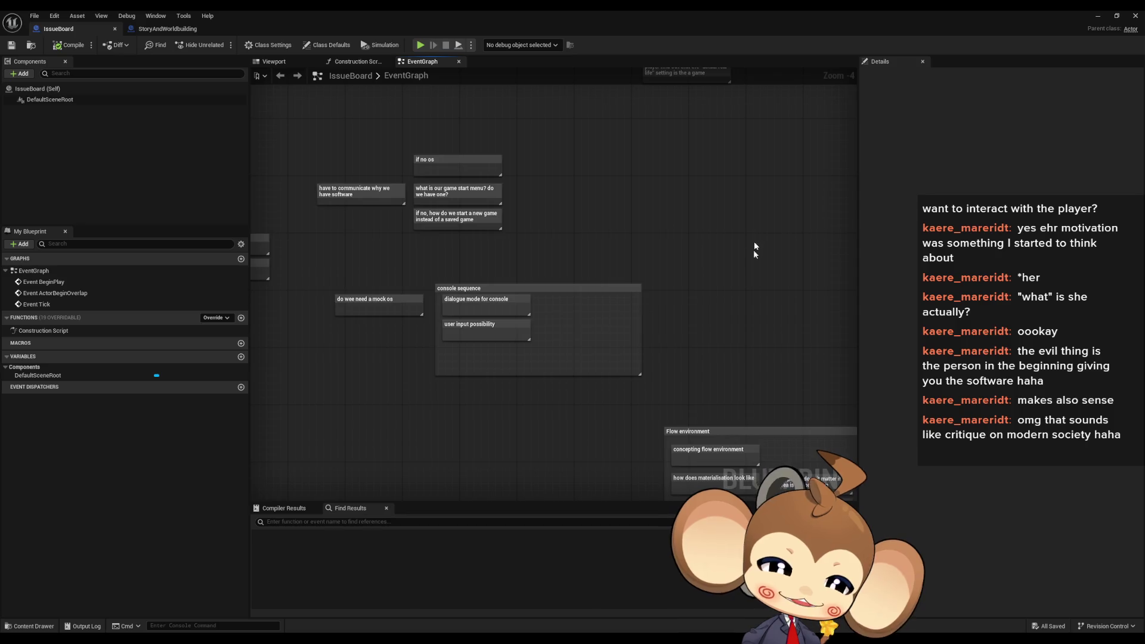
scroll(704, 353, down, 1)
drag(658, 357, 621, 366)
scroll(599, 363, up, 1)
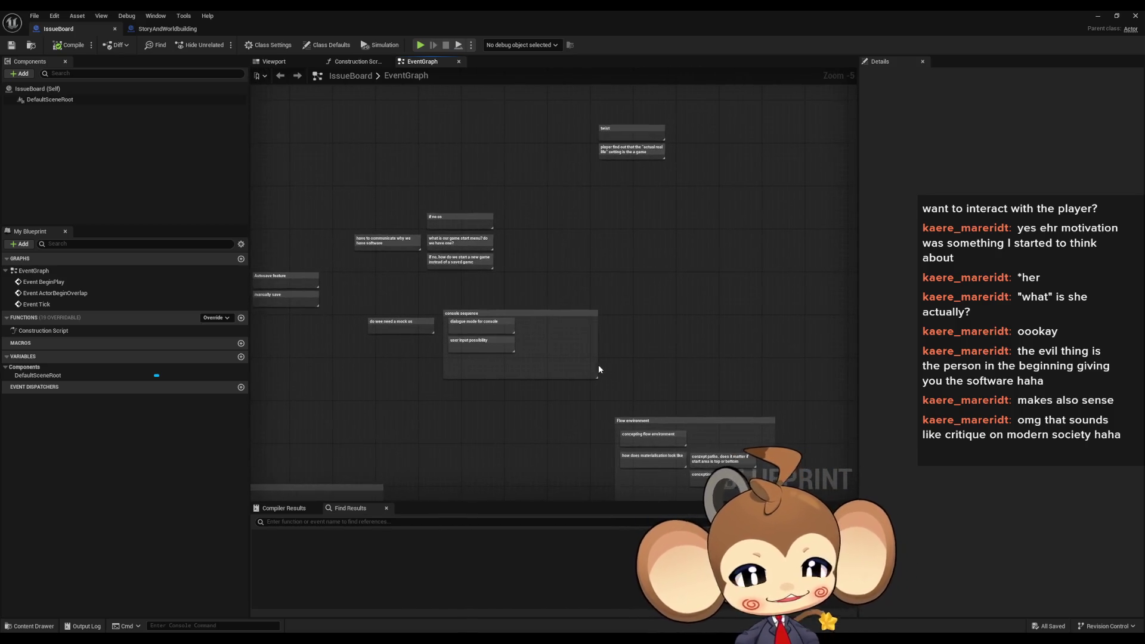
scroll(523, 357, up, 2)
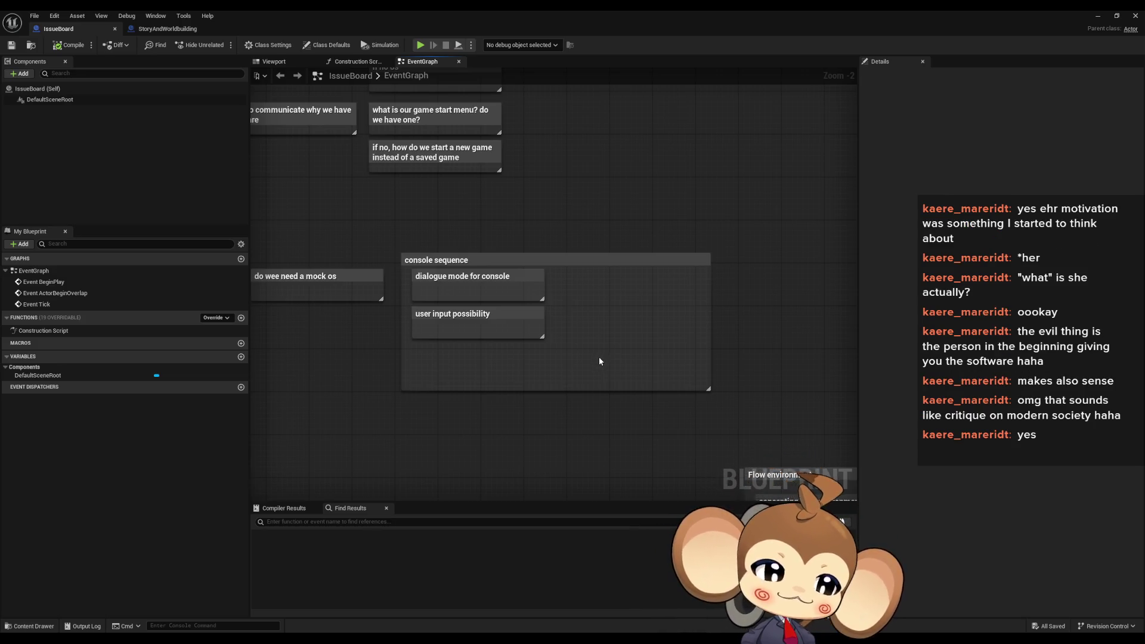
Frame the area beside the console sequence group and select the 'do wee need a mock os' comment
drag(599, 361, 653, 328)
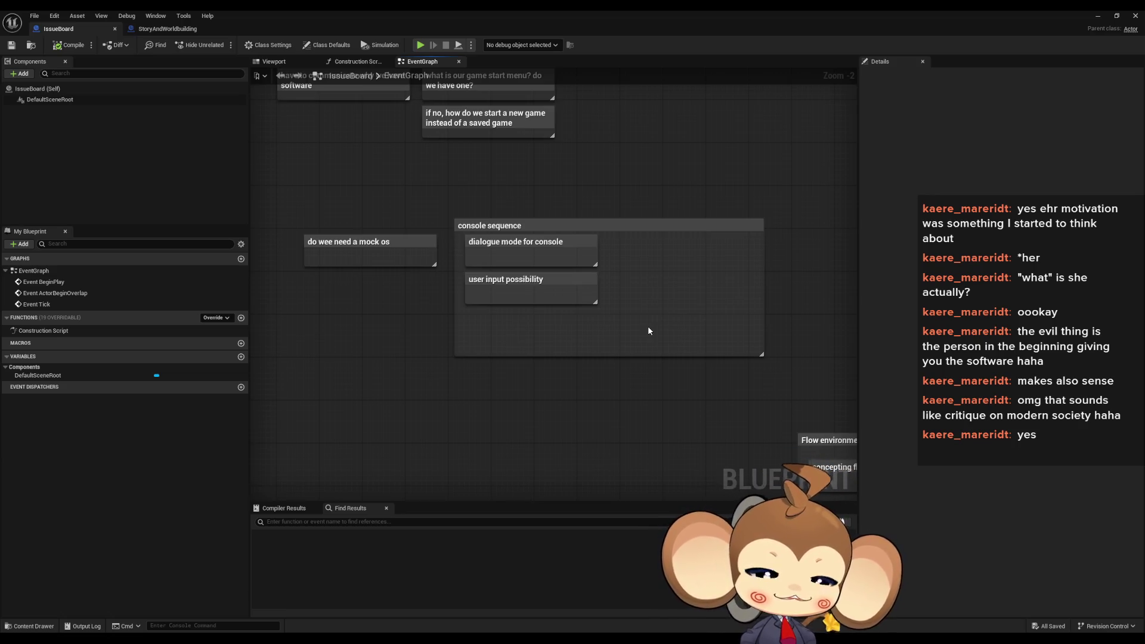
scroll(648, 321, down, 2)
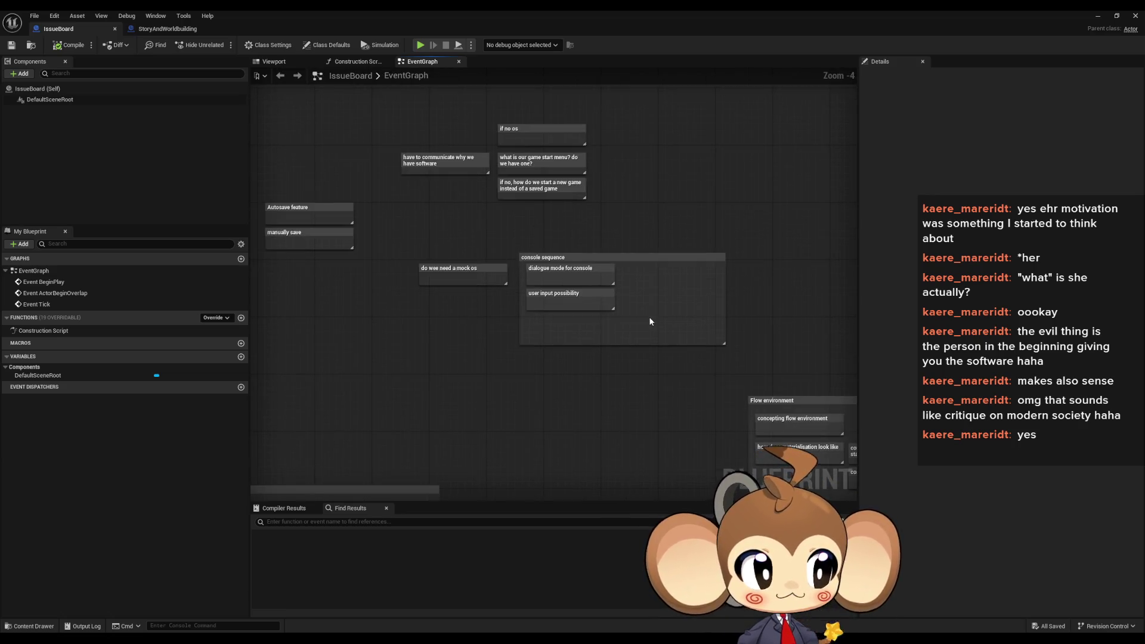
drag(650, 317, 647, 349)
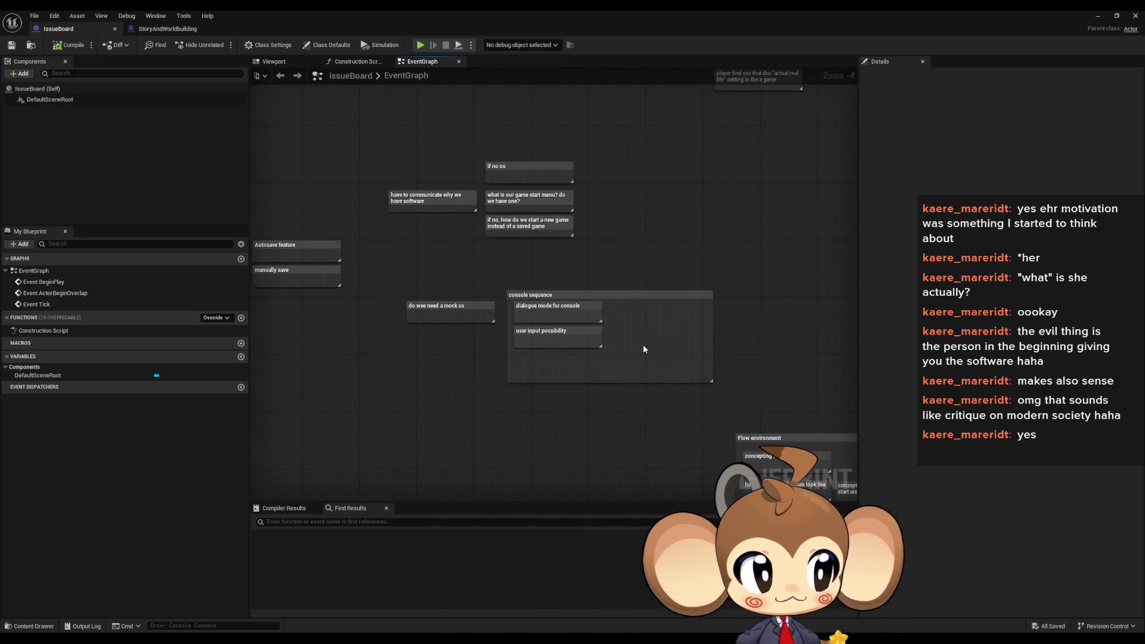
scroll(644, 349, up, 2)
mouse_move(642, 350)
mouse_down()
mouse_move(674, 381)
mouse_move(659, 364)
mouse_up()
scroll(658, 364, down, 2)
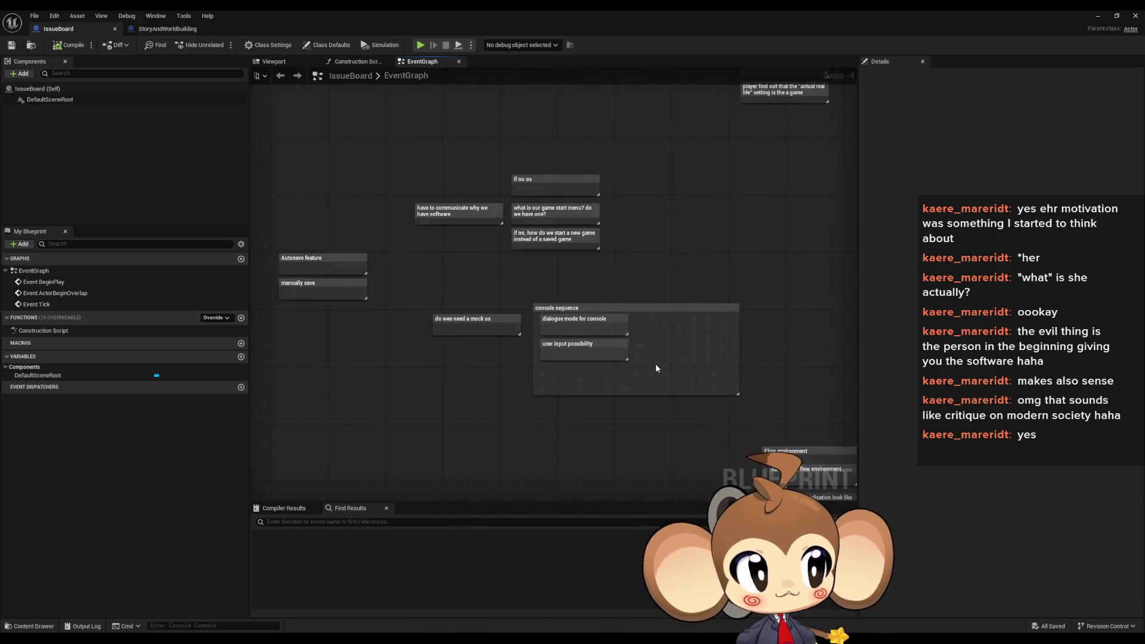
scroll(656, 365, down, 1)
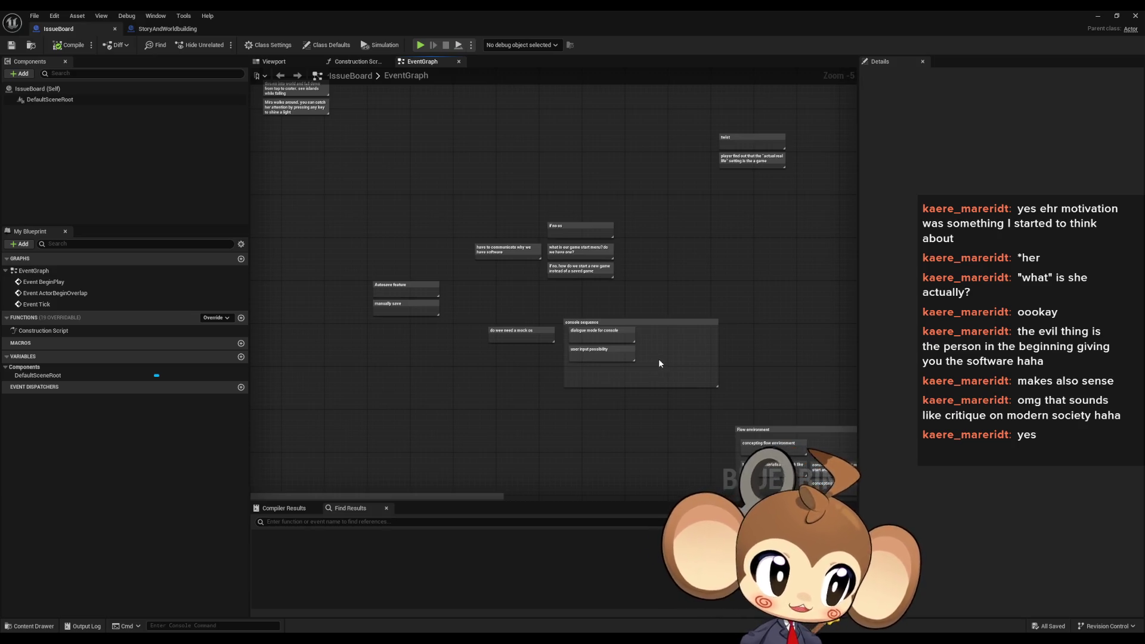
drag(661, 362, 636, 359)
scroll(636, 359, up, 3)
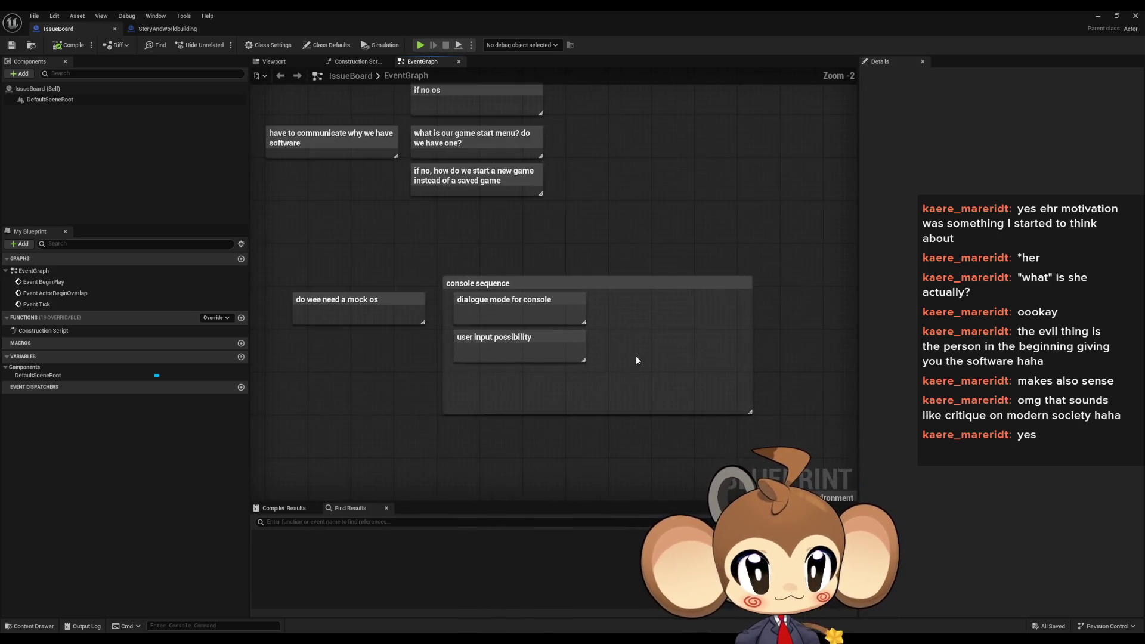
click(435, 312)
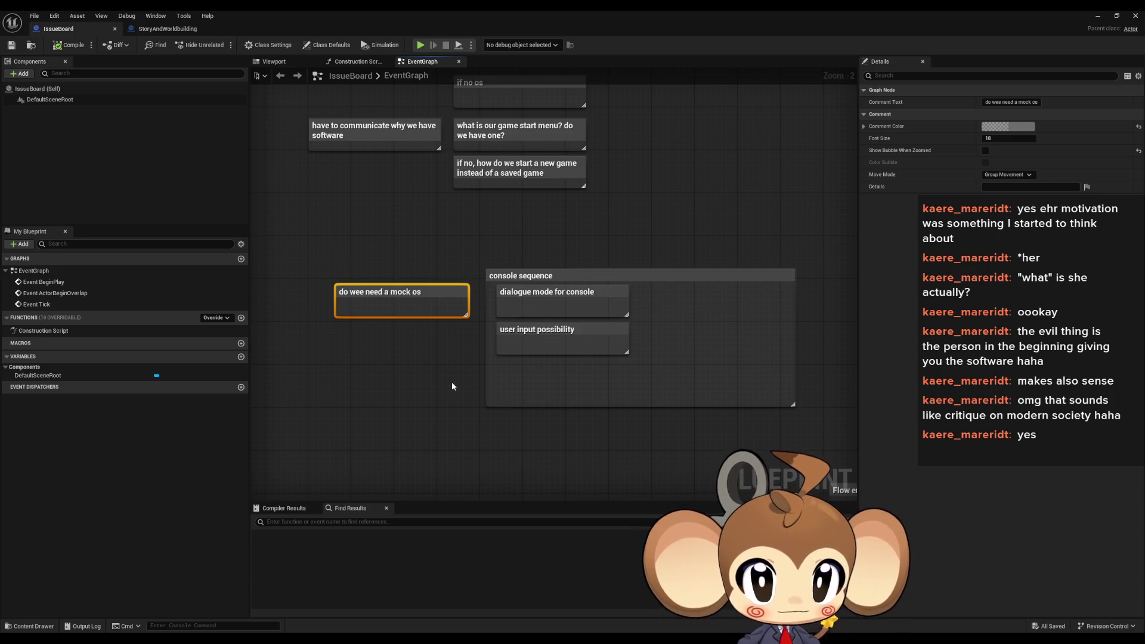
Correct the comment title from 'do wee need a mock os' to 'do we need a mock os'
double_click(363, 293)
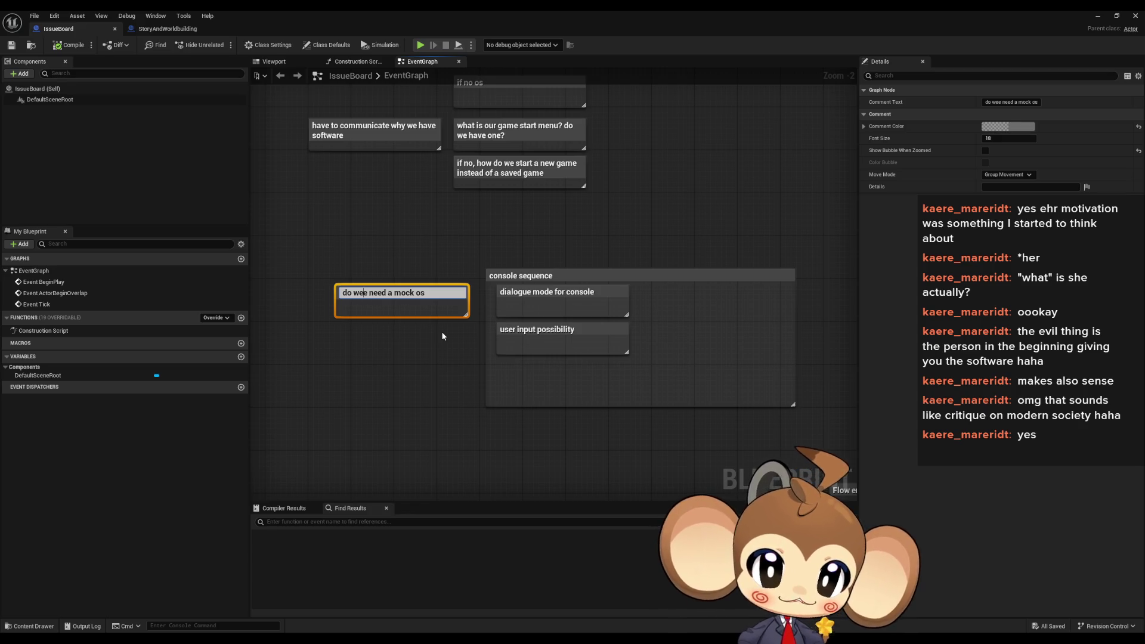
key(BackSpace)
click(469, 370)
scroll(469, 370, down, 3)
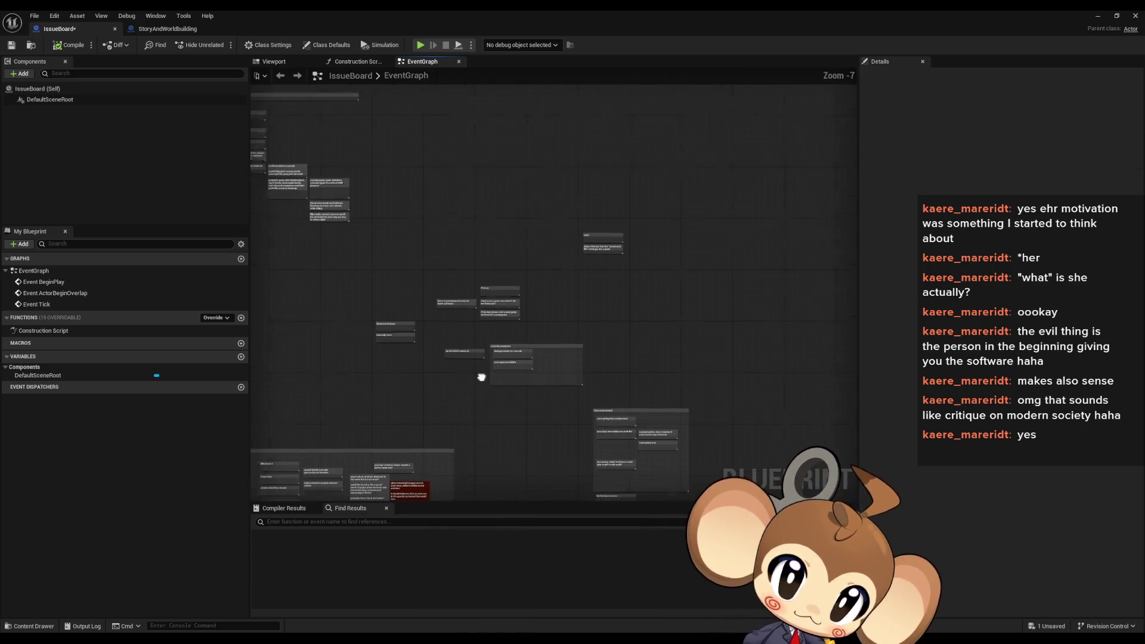
scroll(537, 335, up, 2)
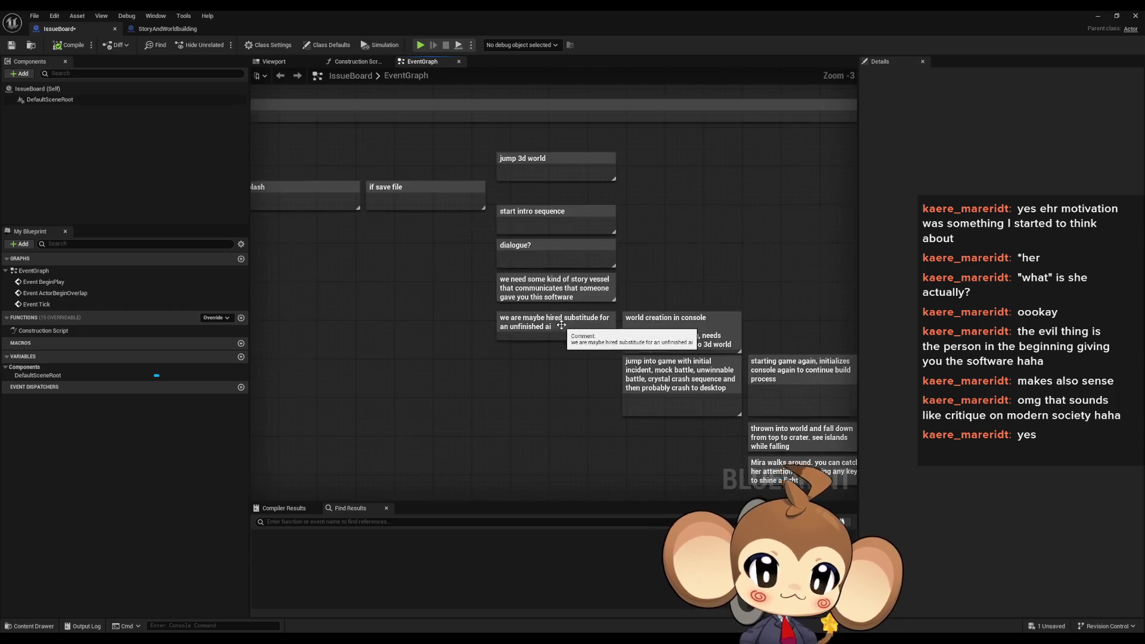
Marquee-select the 'Autosave feature' and 'manually save' comments
scroll(561, 325, down, 1)
mouse_move(336, 121)
mouse_down()
mouse_move(686, 376)
mouse_move(814, 442)
mouse_up()
click(531, 407)
scroll(534, 410, down, 3)
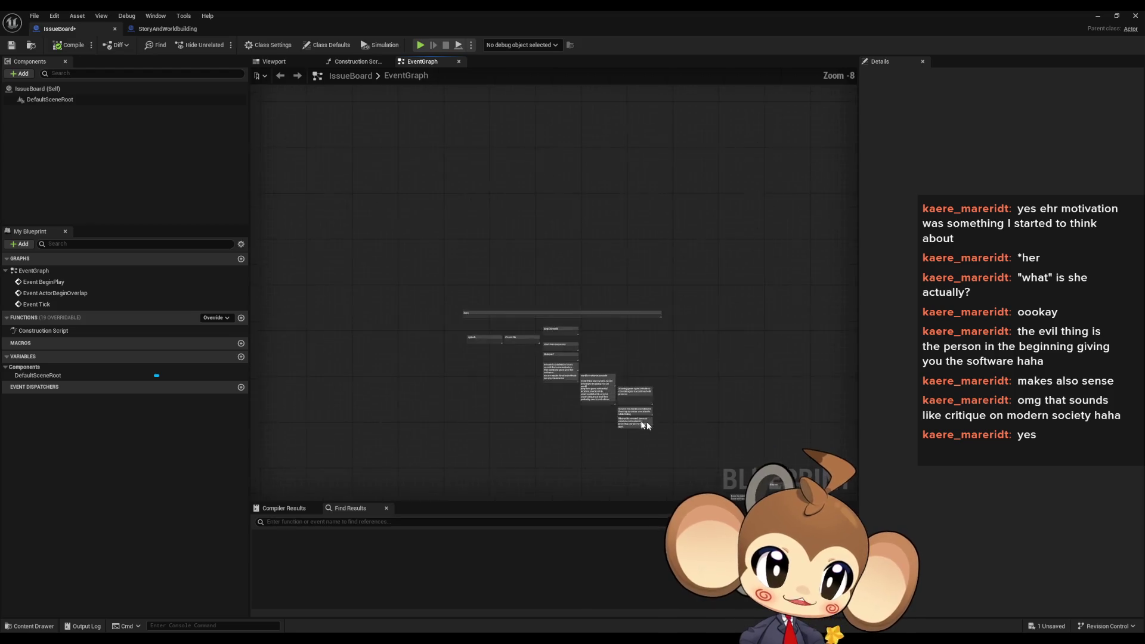
scroll(543, 222, up, 2)
drag(604, 332, 602, 345)
scroll(573, 352, up, 2)
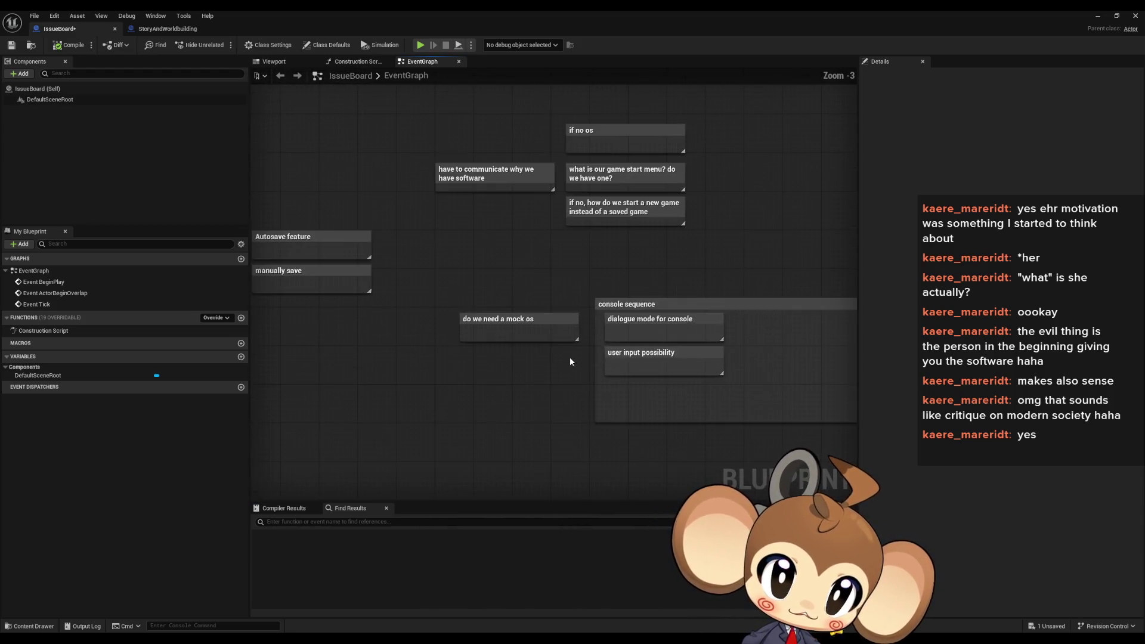
mouse_move(317, 248)
mouse_down()
mouse_move(383, 385)
mouse_move(662, 394)
mouse_up()
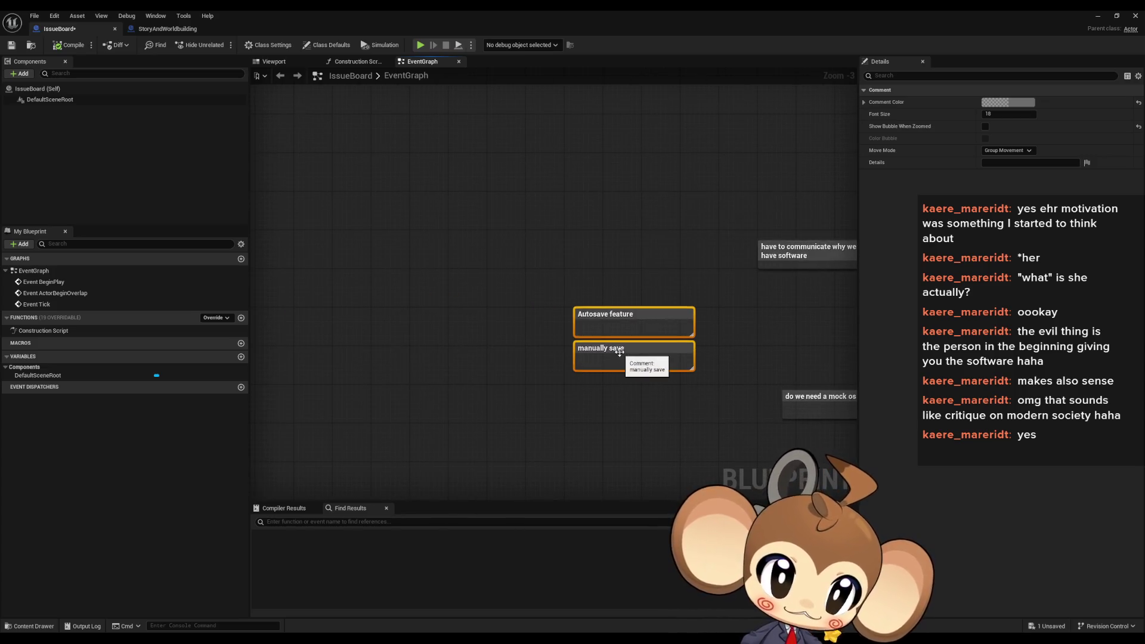
scroll(618, 357, down, 3)
Move the two save comments up beside the Intro notes
mouse_move(620, 355)
mouse_down()
mouse_move(627, 109)
mouse_move(610, 115)
mouse_up()
scroll(668, 176, up, 3)
drag(663, 315, 521, 225)
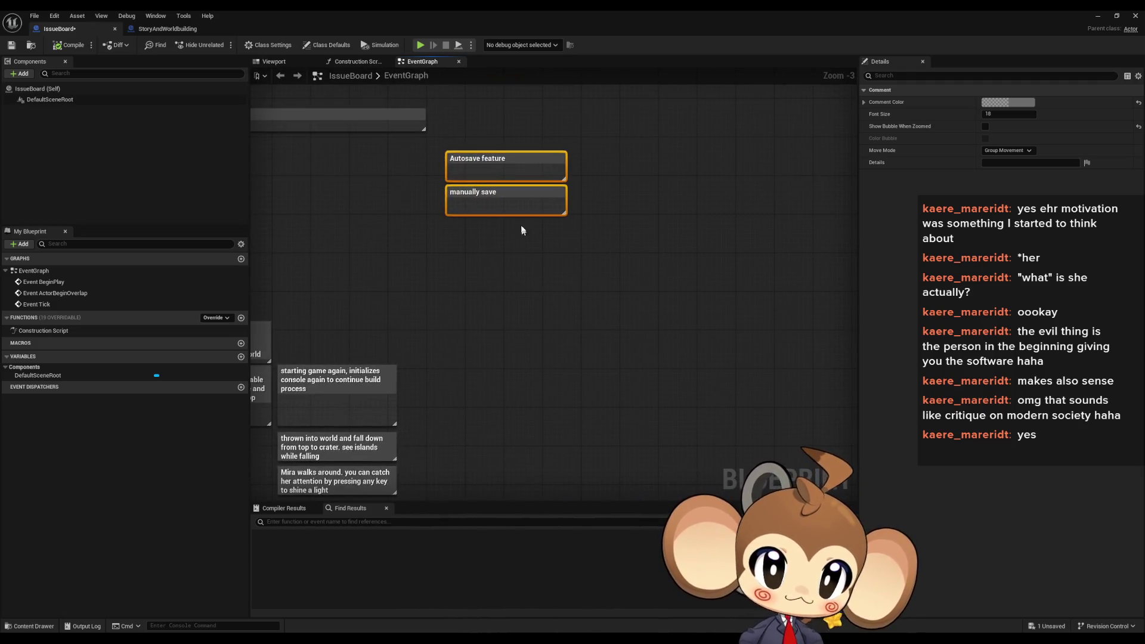
drag(478, 194, 508, 151)
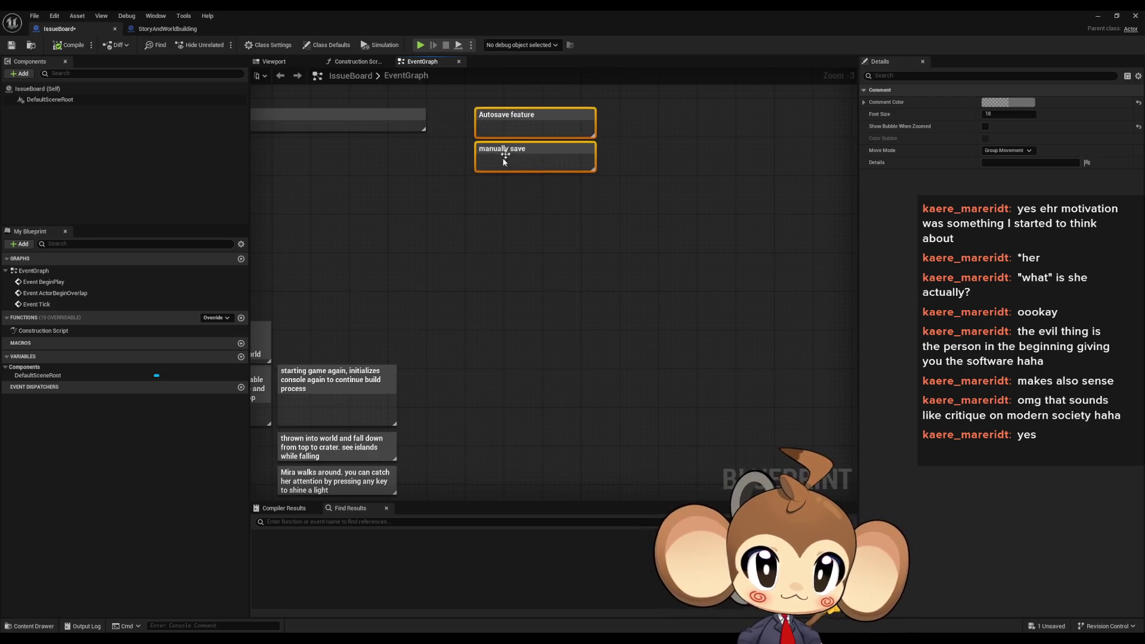
mouse_move(467, 94)
mouse_down()
mouse_move(680, 248)
mouse_move(676, 261)
mouse_up()
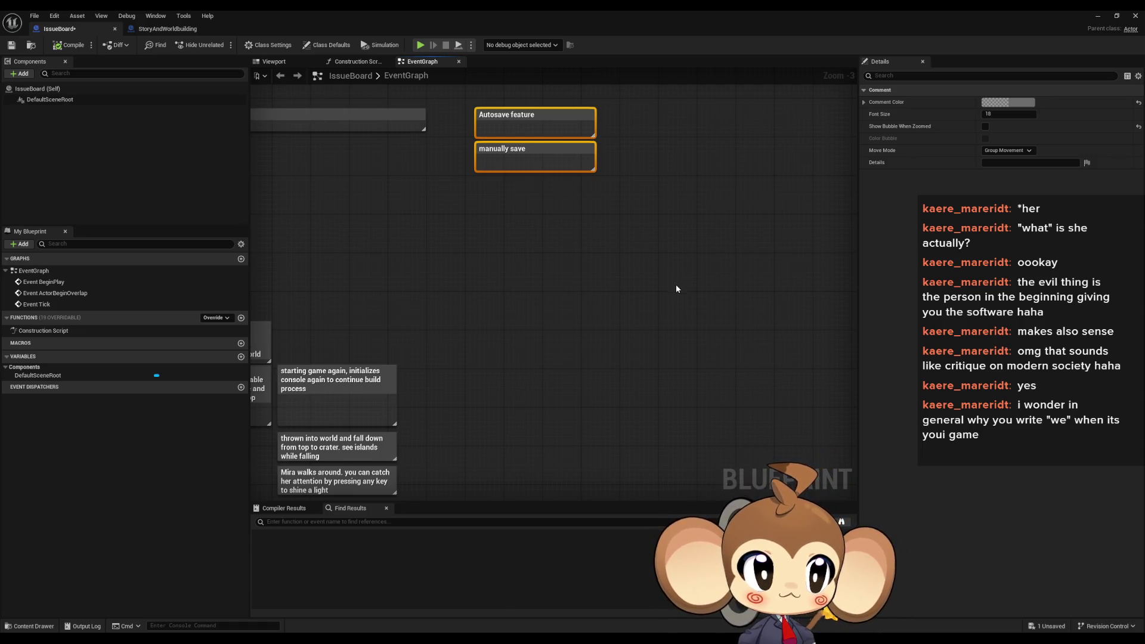
scroll(681, 329, down, 1)
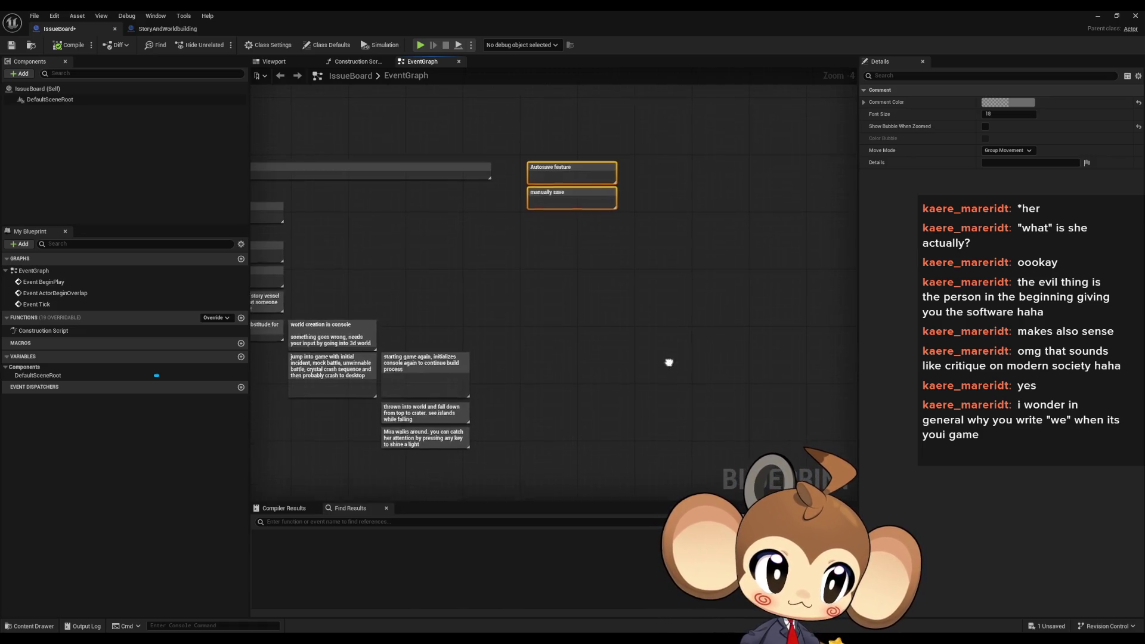
drag(706, 360, 653, 309)
scroll(649, 315, down, 2)
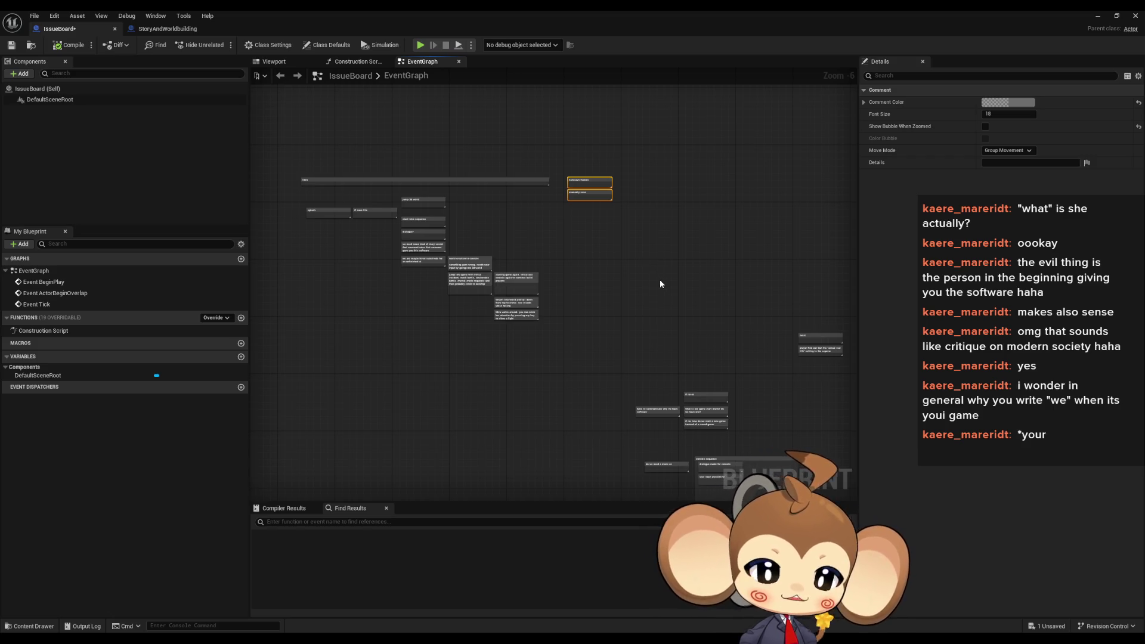
mouse_move(717, 329)
mouse_down()
mouse_move(709, 322)
mouse_move(775, 327)
mouse_move(746, 366)
mouse_move(693, 331)
mouse_up()
click(692, 332)
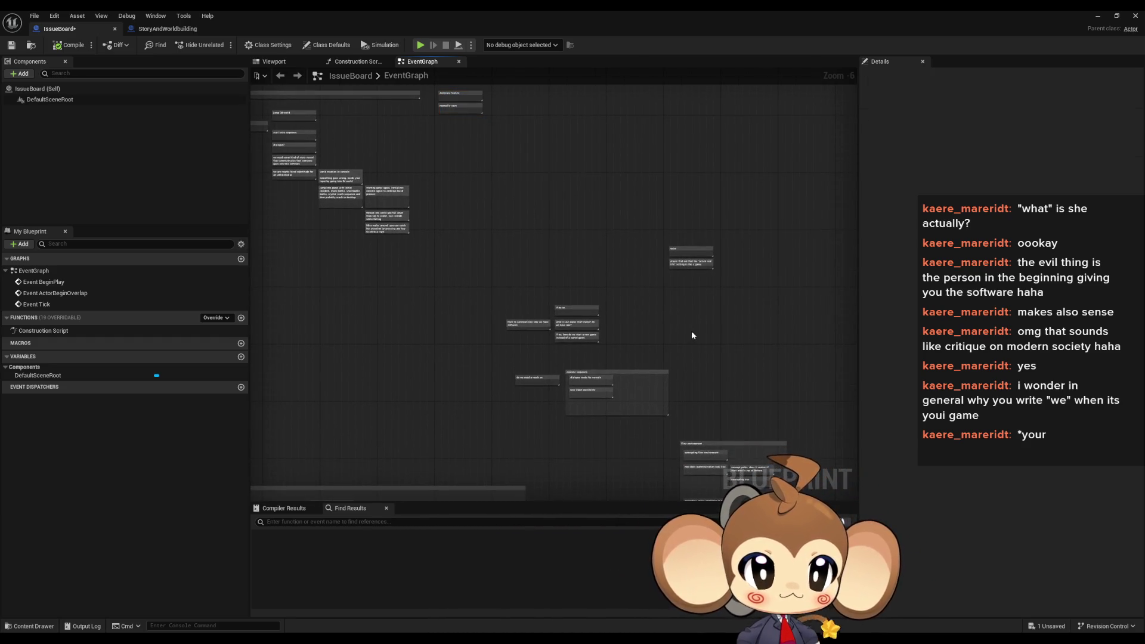
scroll(580, 337, up, 2)
drag(580, 338, 603, 333)
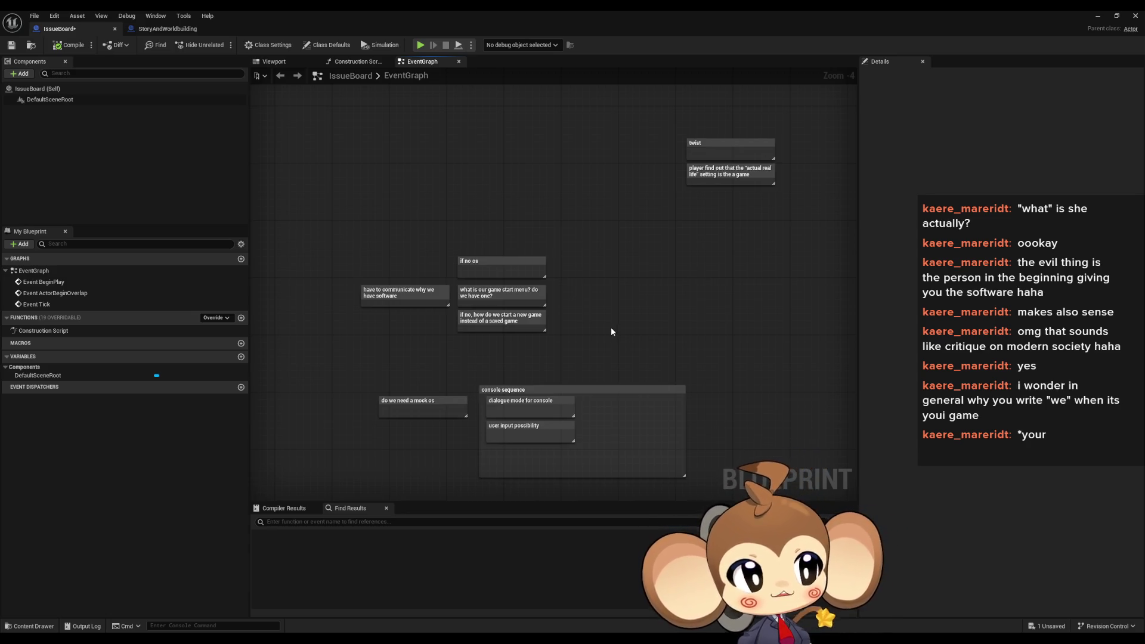
drag(610, 316, 626, 308)
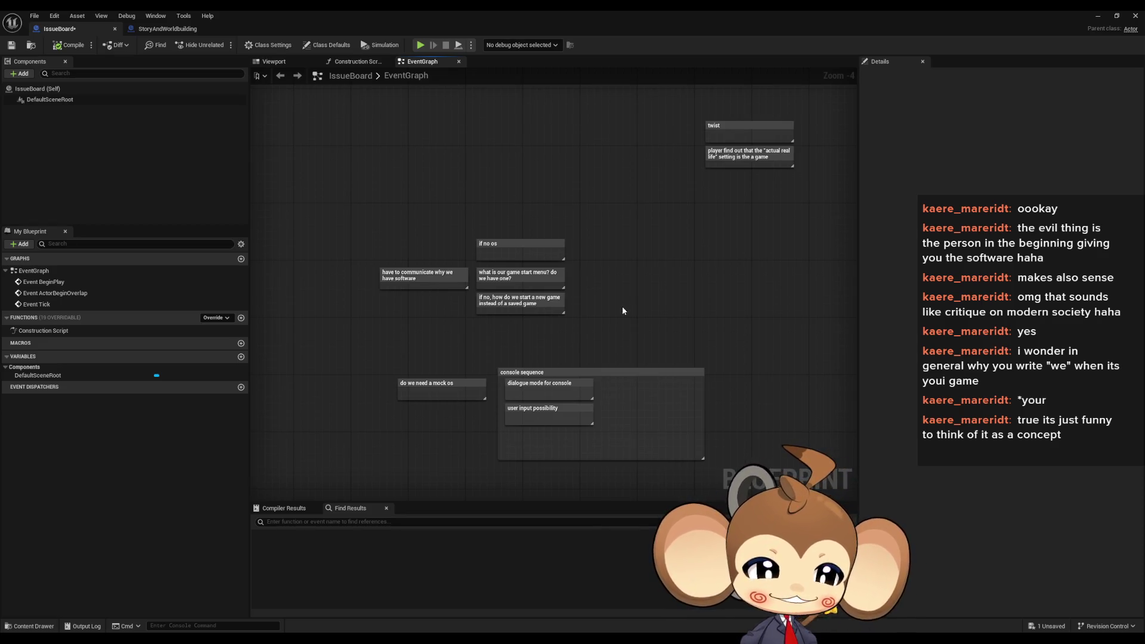
drag(646, 255, 660, 302)
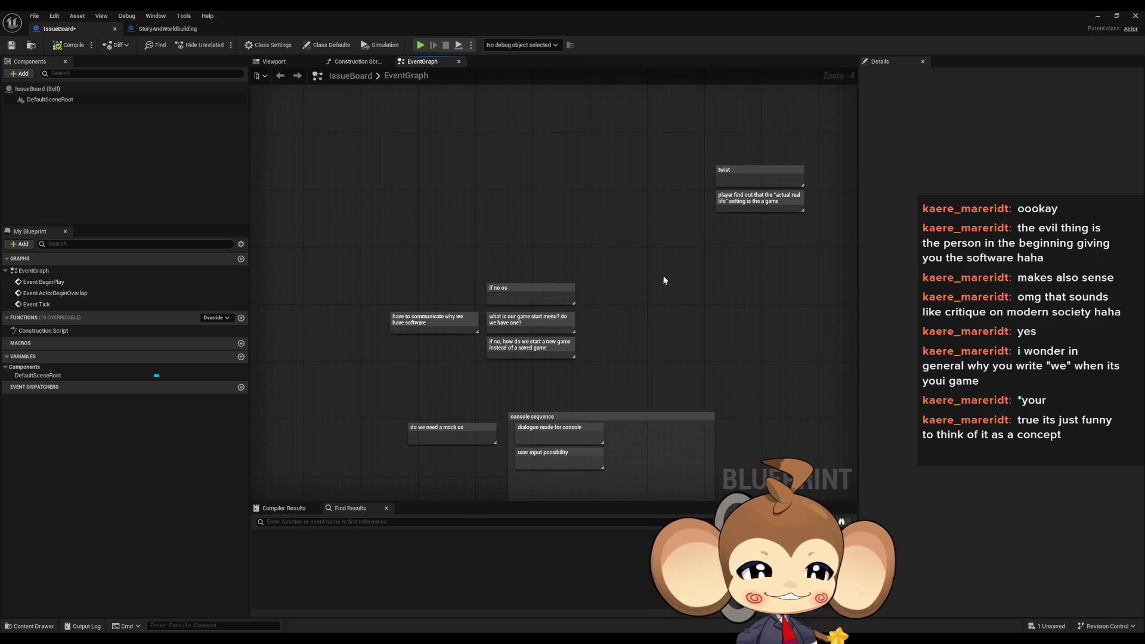
drag(733, 248, 697, 295)
scroll(714, 287, up, 1)
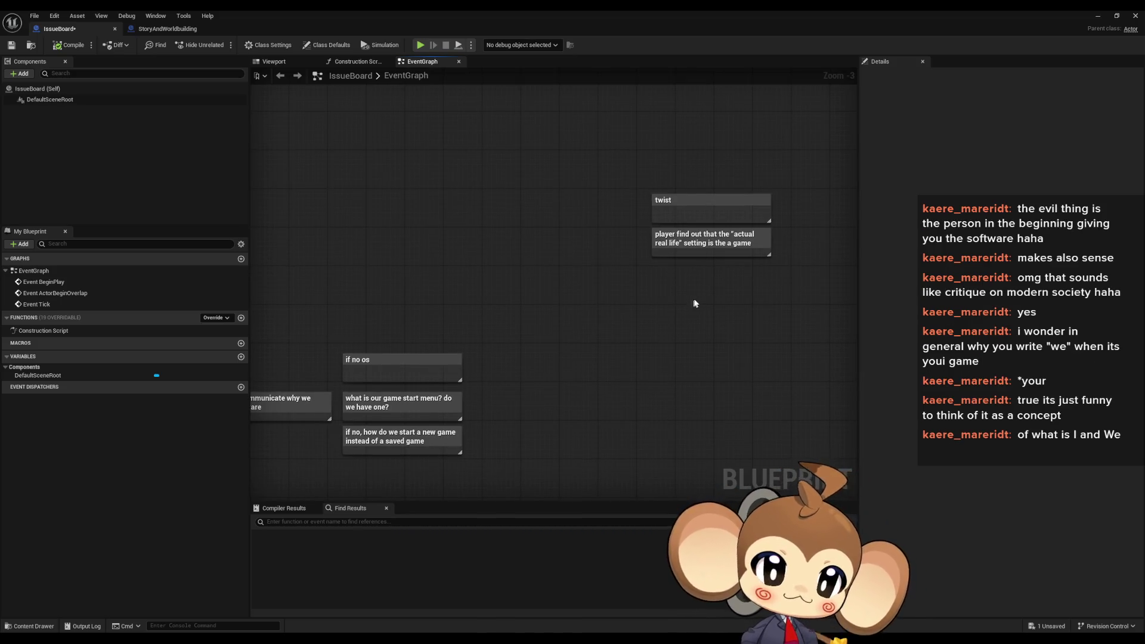
mouse_move(694, 302)
mouse_down()
mouse_move(651, 311)
mouse_move(744, 304)
mouse_up()
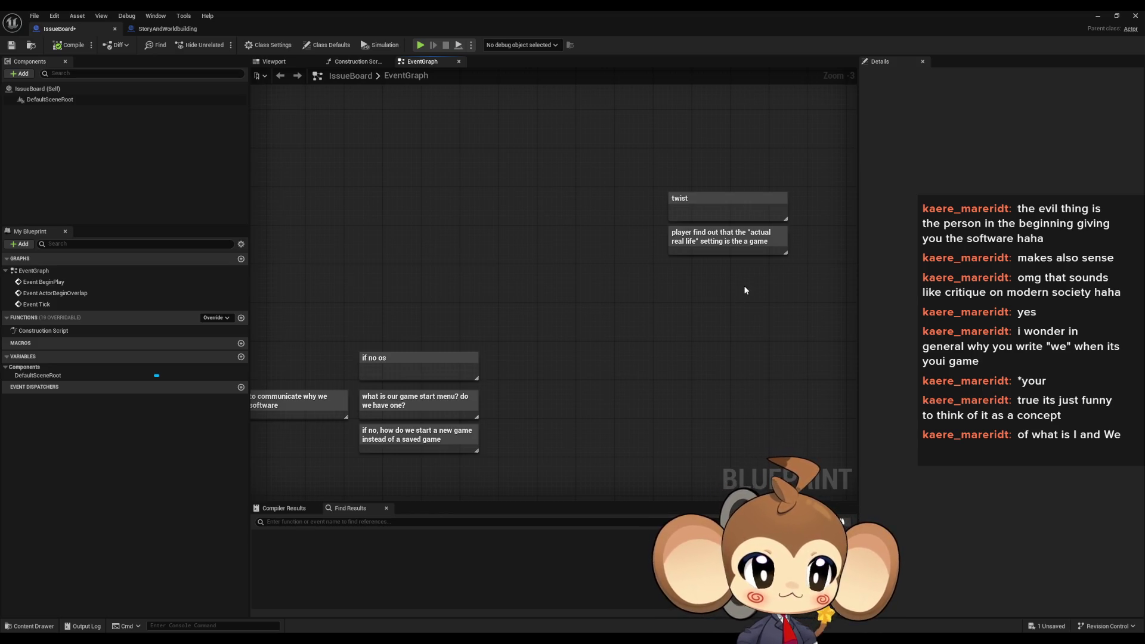
drag(739, 286, 590, 158)
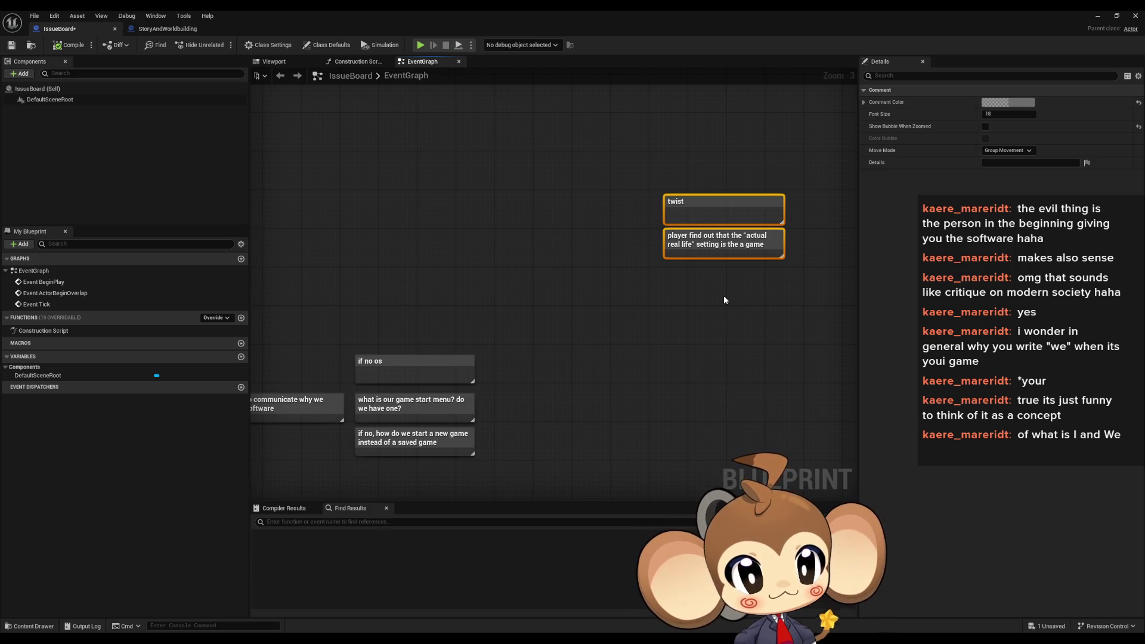
drag(724, 296, 705, 308)
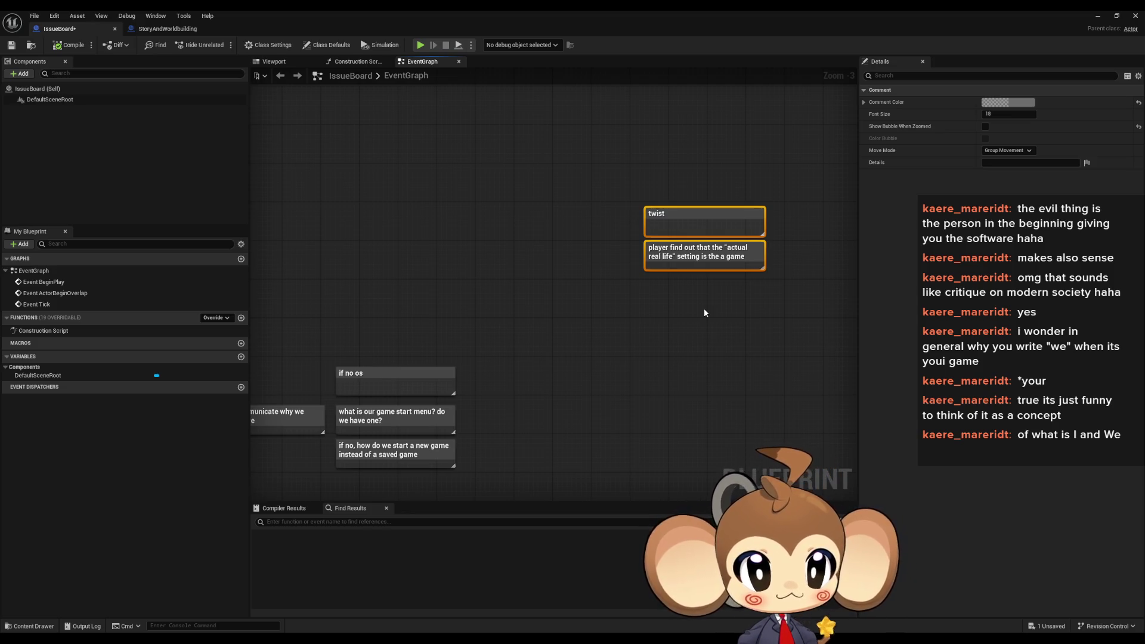
click(704, 312)
drag(704, 313, 729, 302)
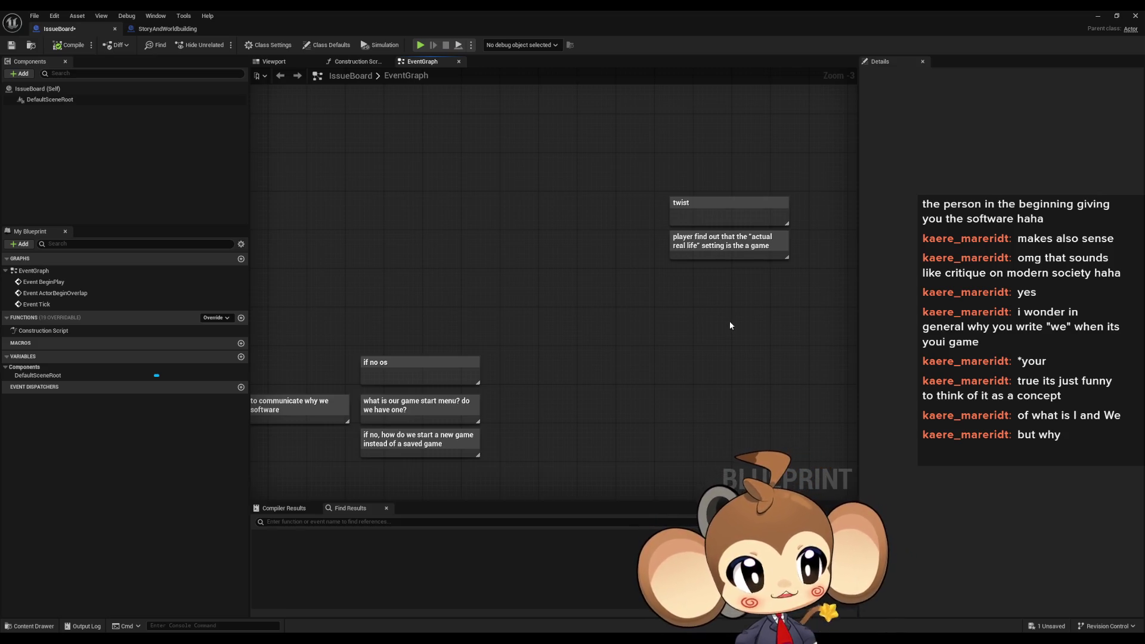
drag(738, 318, 675, 332)
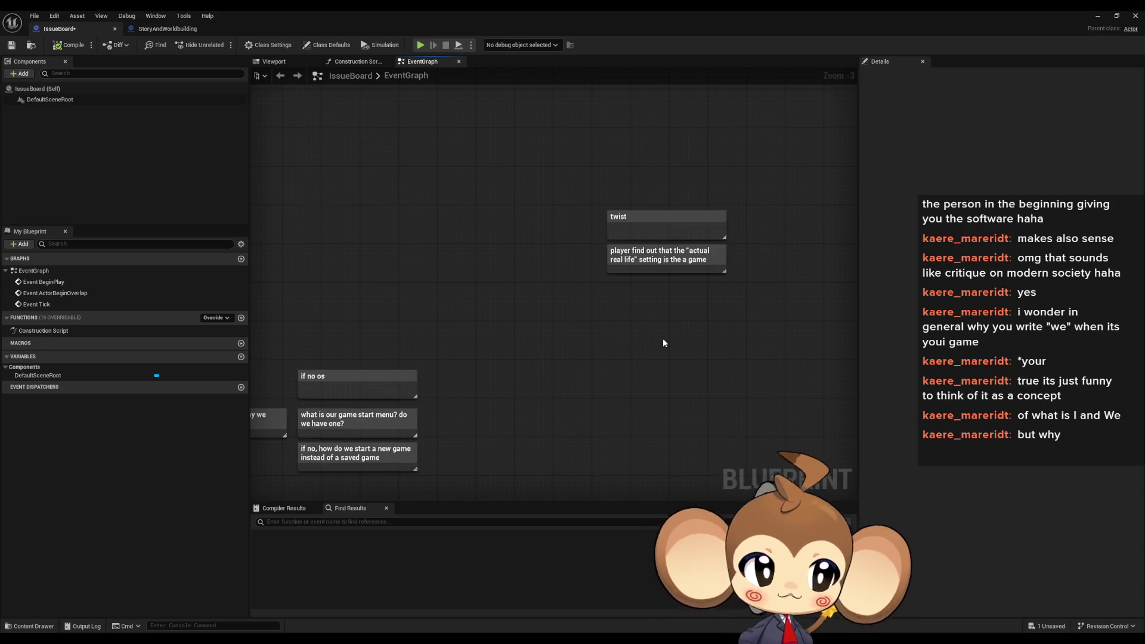
scroll(664, 346, down, 2)
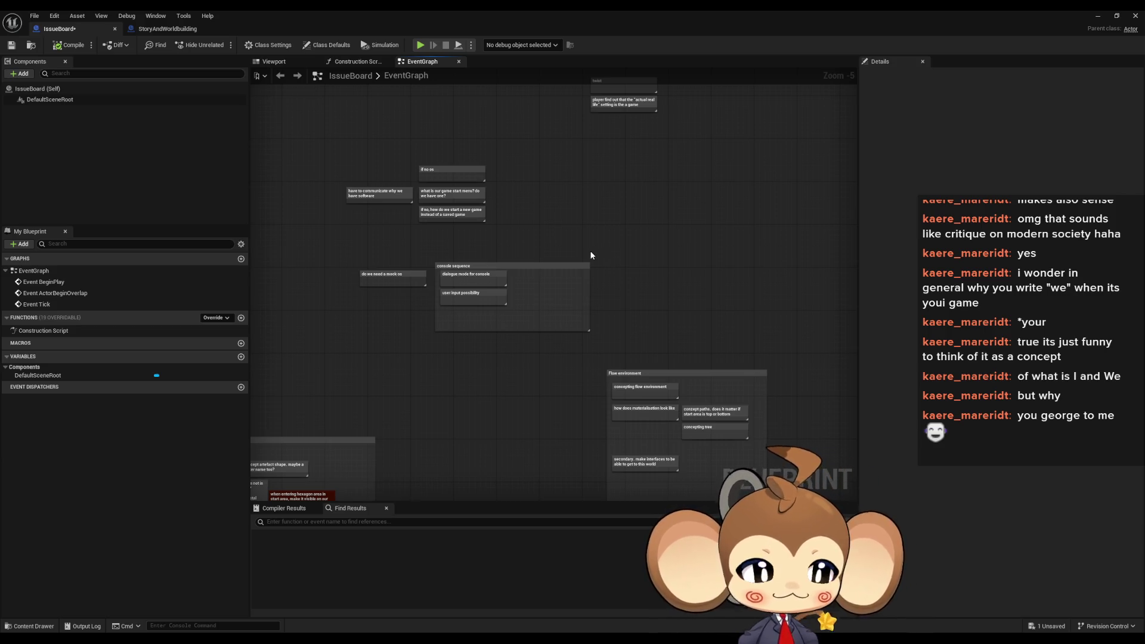
scroll(624, 320, down, 1)
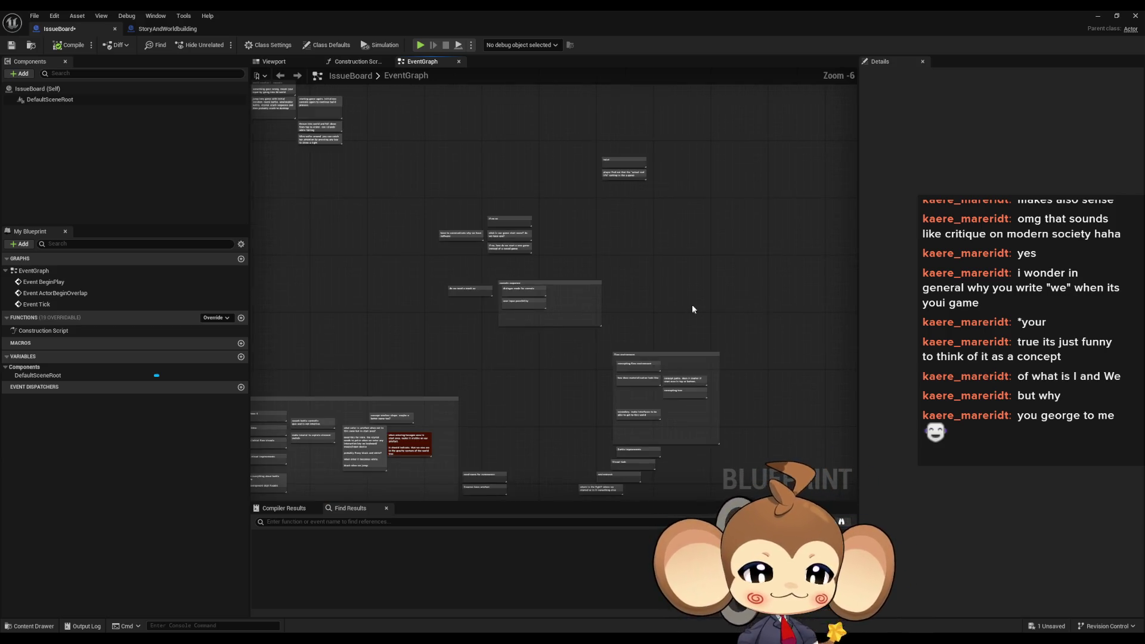
mouse_move(692, 305)
mouse_down()
mouse_move(682, 215)
mouse_move(670, 210)
mouse_up()
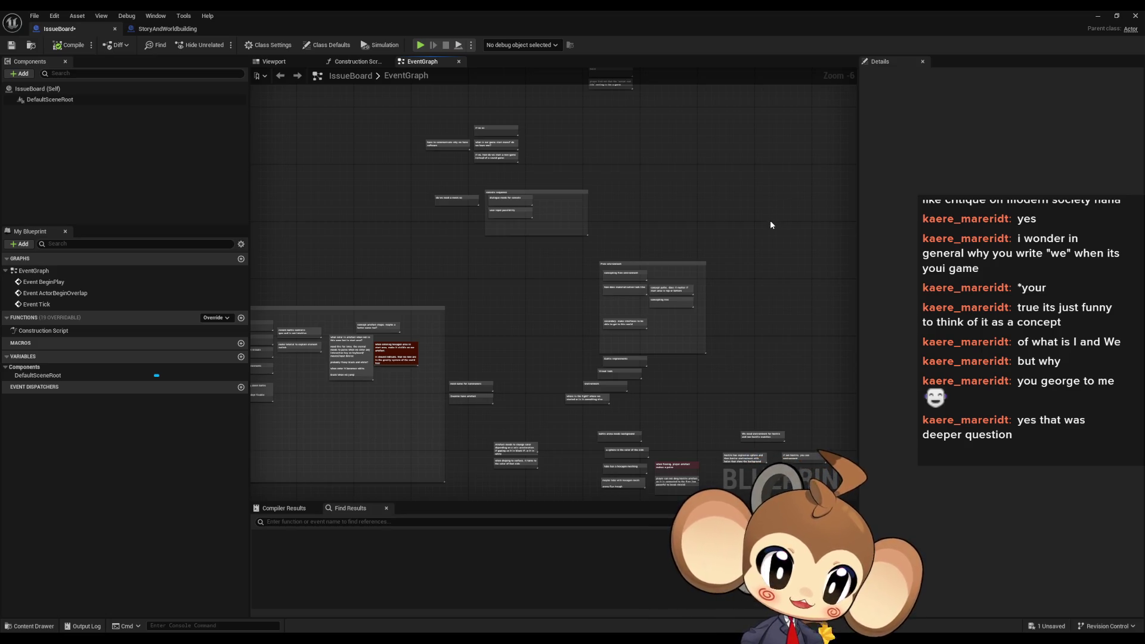
mouse_move(771, 221)
mouse_down()
mouse_move(797, 227)
mouse_move(757, 244)
mouse_up()
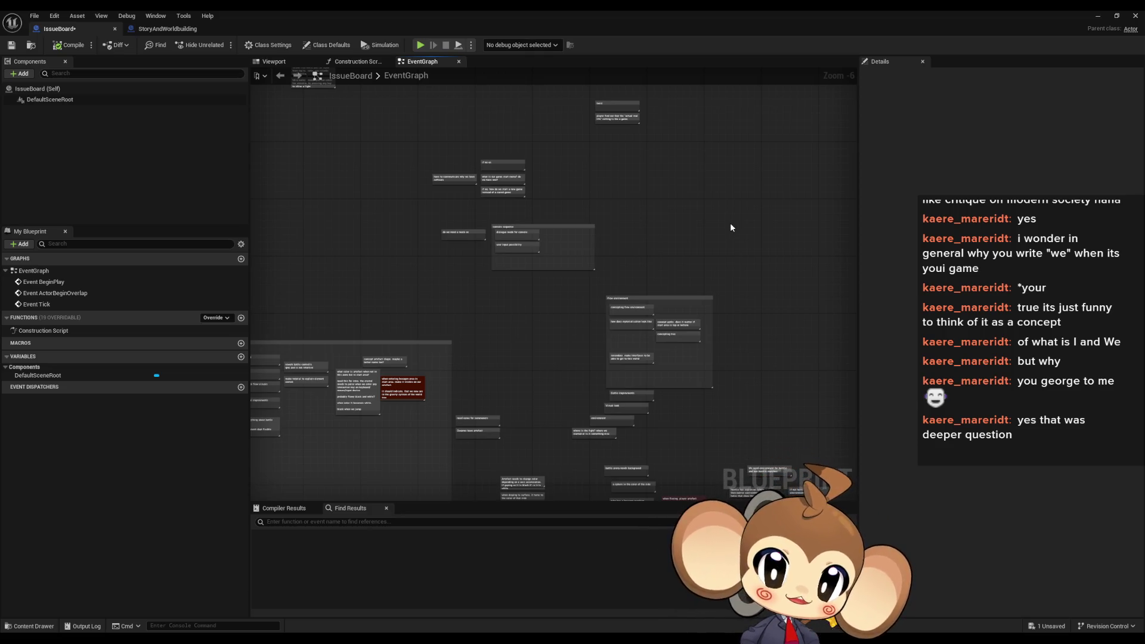
drag(731, 228, 734, 262)
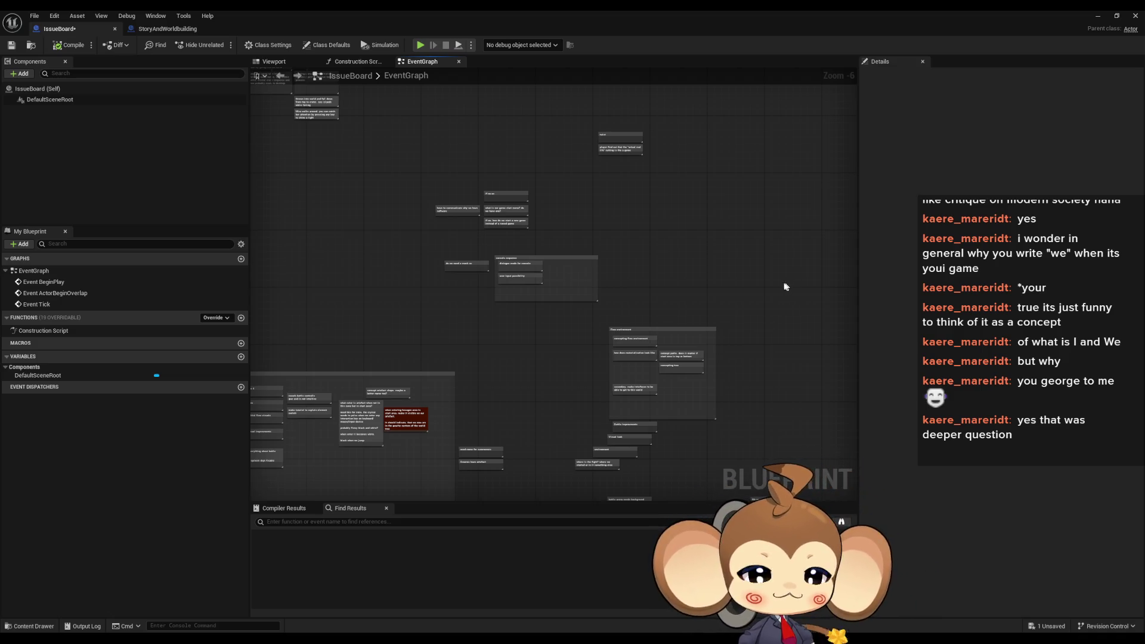
mouse_move(785, 284)
mouse_down()
mouse_move(788, 263)
mouse_move(803, 379)
mouse_move(831, 317)
mouse_move(808, 275)
mouse_up()
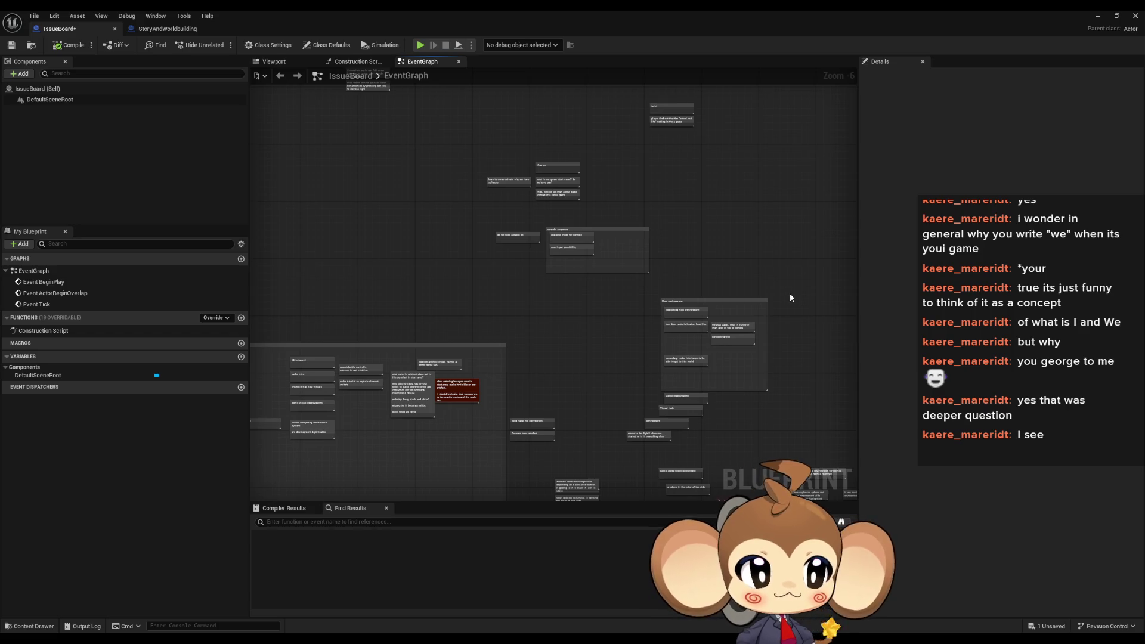
mouse_move(790, 391)
mouse_down()
mouse_move(693, 284)
mouse_move(622, 286)
mouse_move(585, 310)
mouse_up()
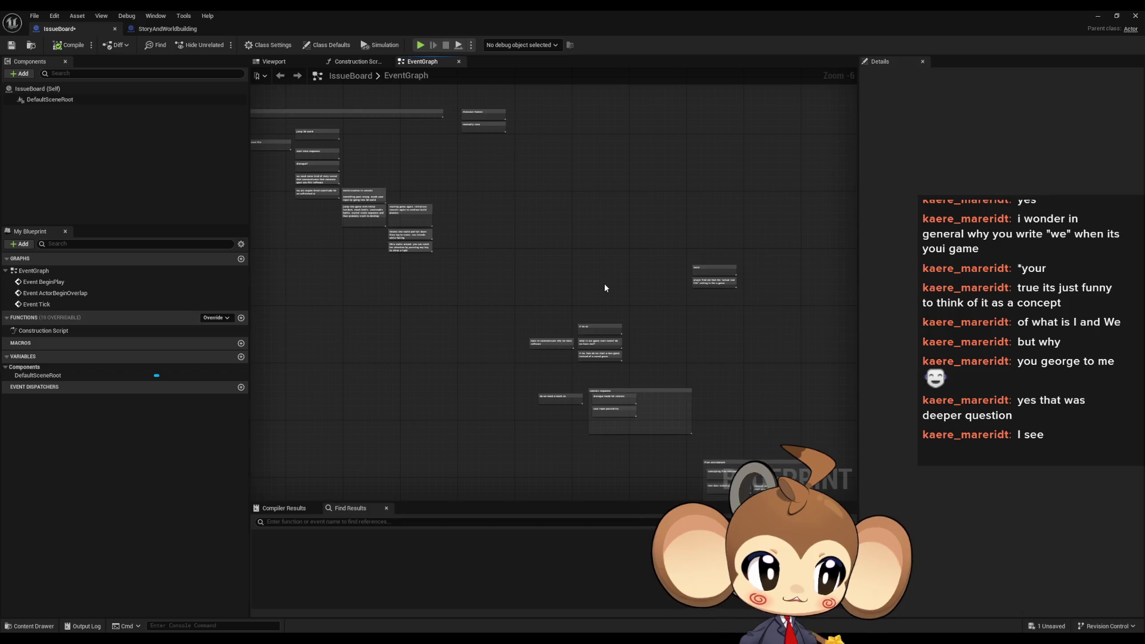
mouse_move(634, 296)
mouse_down()
mouse_move(560, 253)
mouse_move(559, 269)
mouse_move(578, 253)
mouse_up()
scroll(560, 256, down, 1)
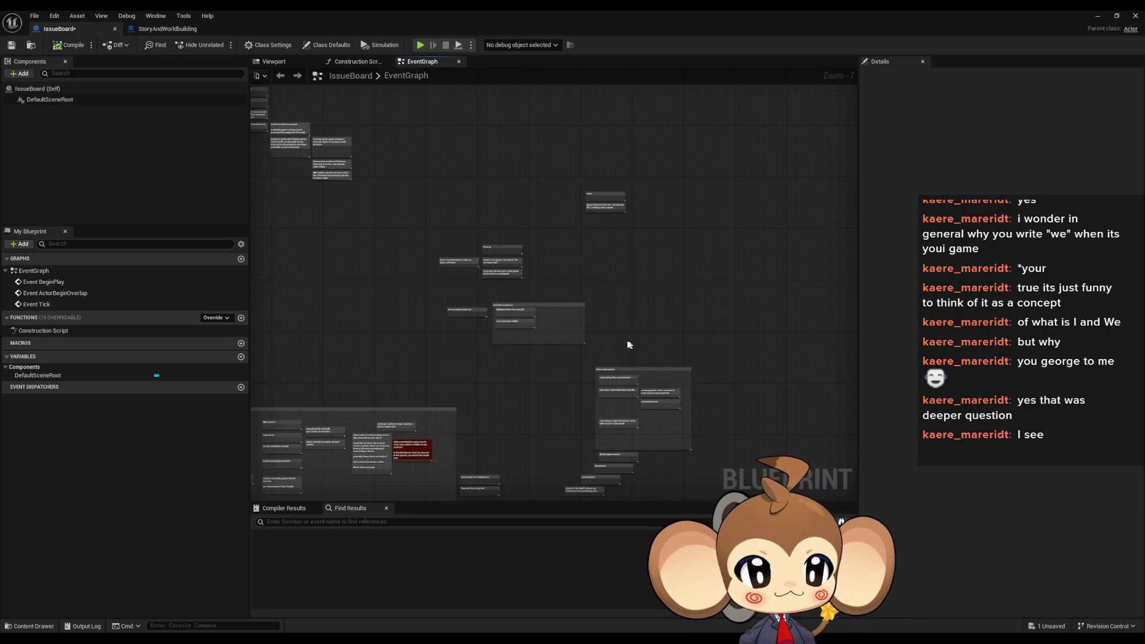
drag(626, 343, 609, 249)
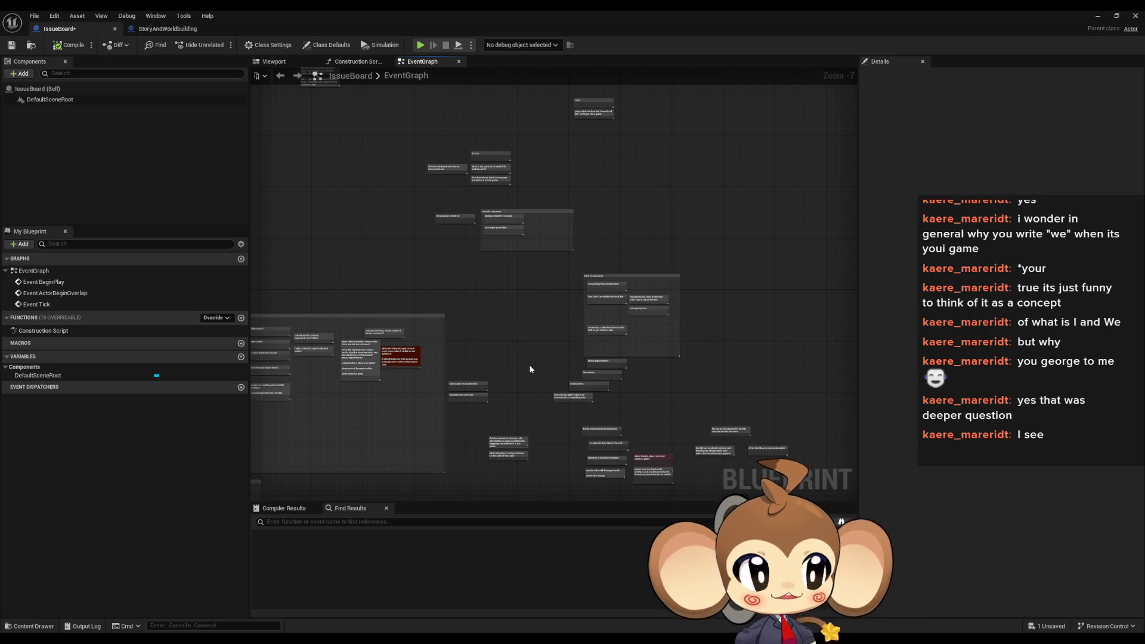
scroll(528, 366, down, 1)
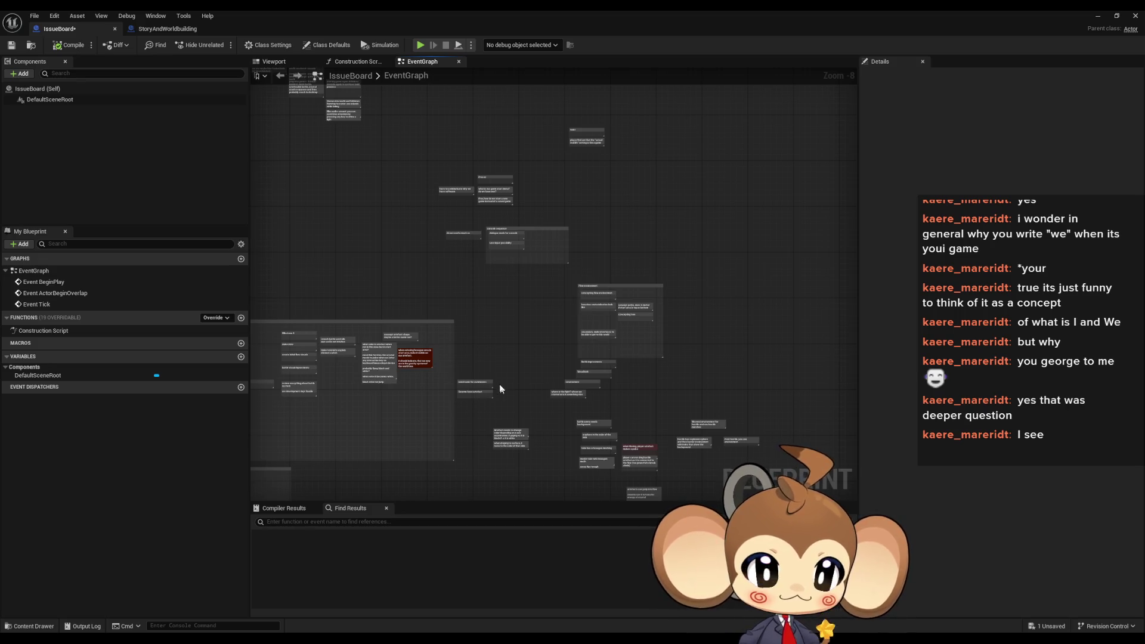
mouse_move(482, 349)
mouse_down()
mouse_move(499, 309)
mouse_move(496, 399)
mouse_move(463, 341)
mouse_up()
scroll(463, 341, up, 3)
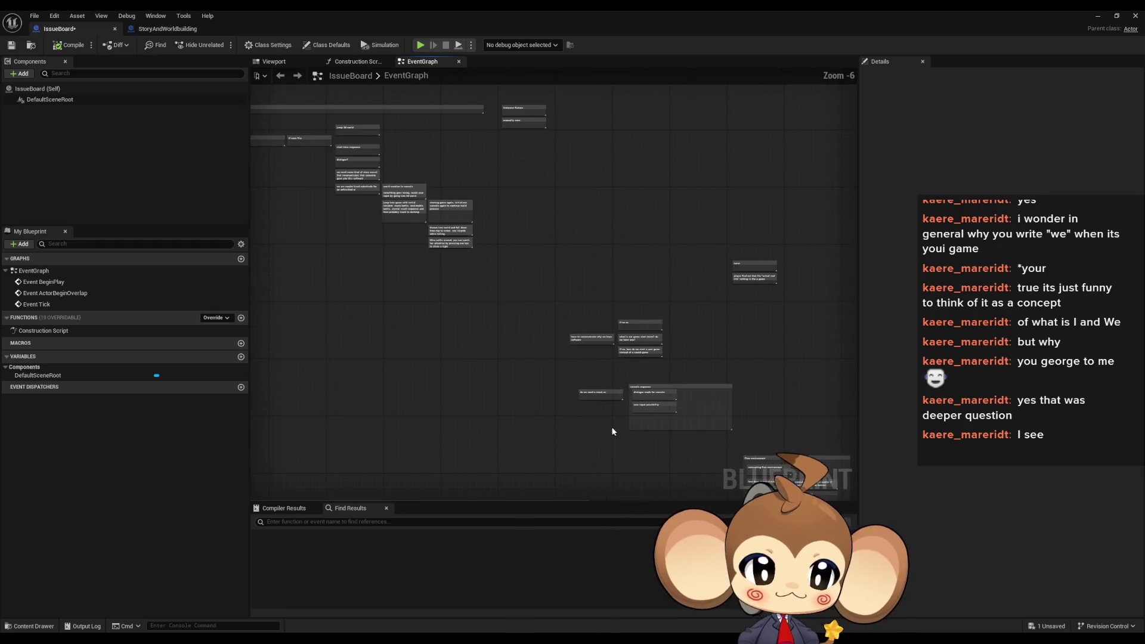
scroll(536, 434, up, 1)
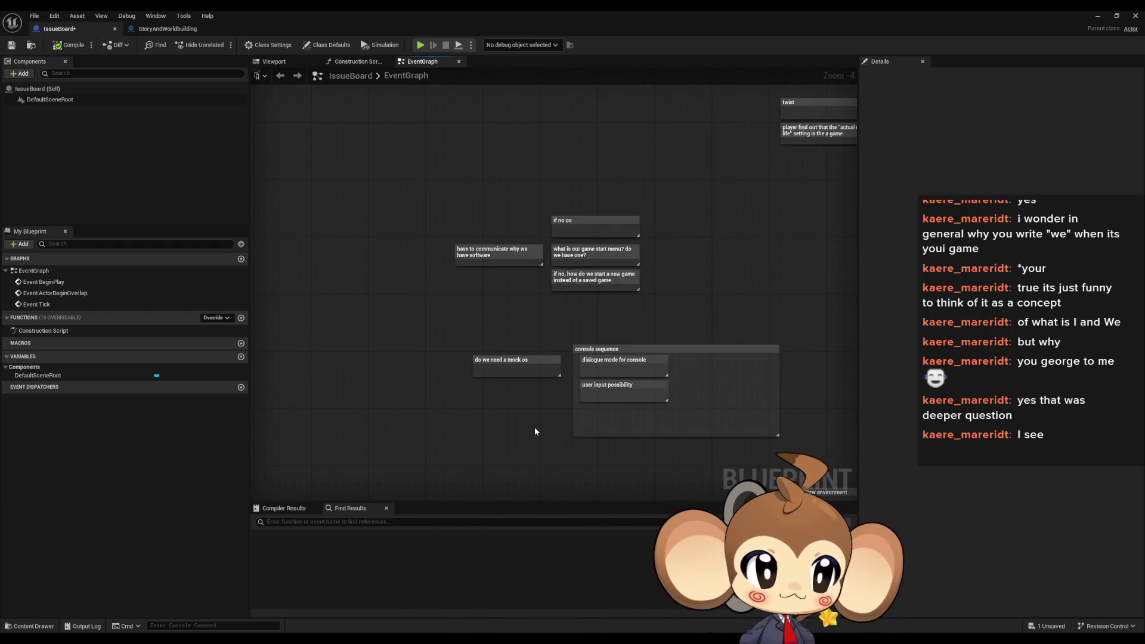
Move the 'twist' and 'player find out…' notes down about 180 px, level with the 'if no os' notes
drag(554, 423, 404, 492)
drag(567, 199, 724, 167)
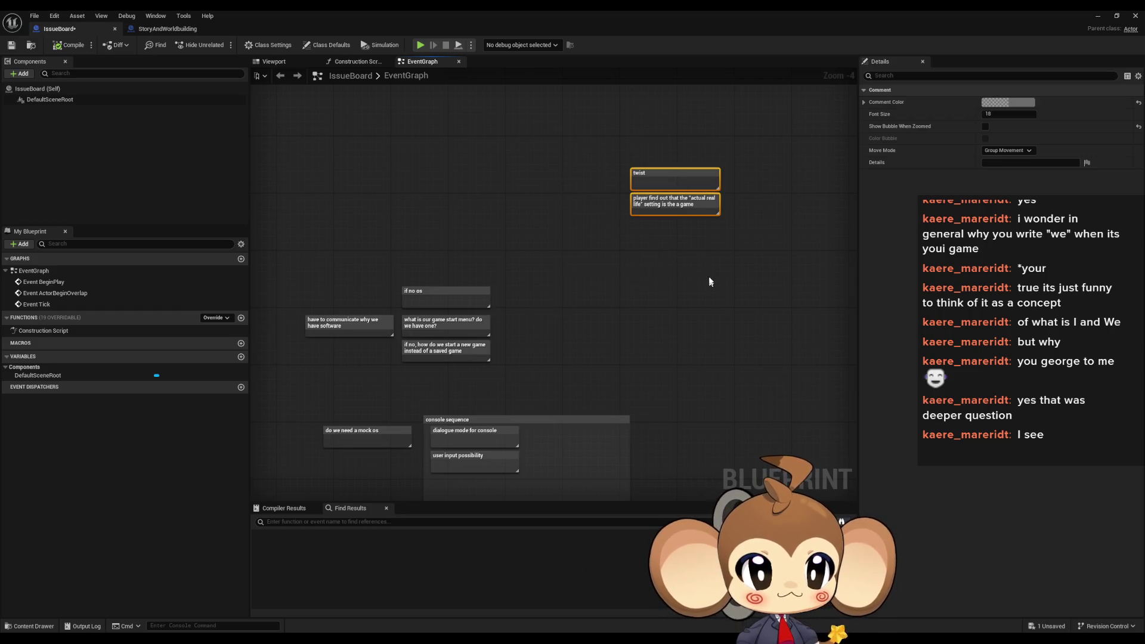
drag(658, 205, 668, 313)
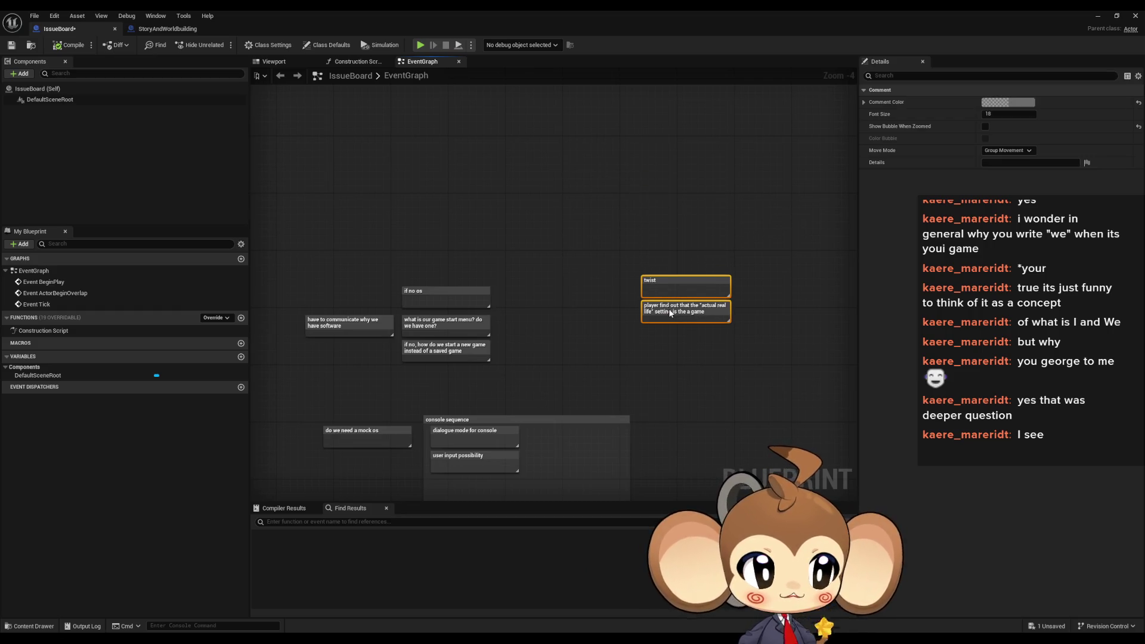
click(689, 408)
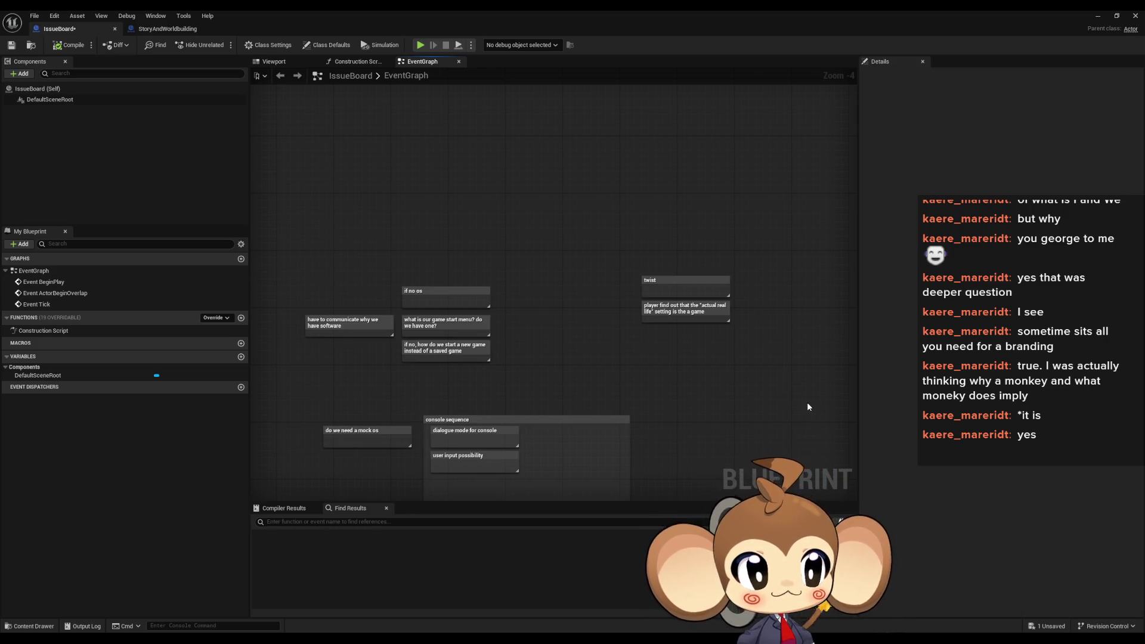
Zoom out and pan the EventGraph until the Flow environment comment group is centred
scroll(548, 392, down, 2)
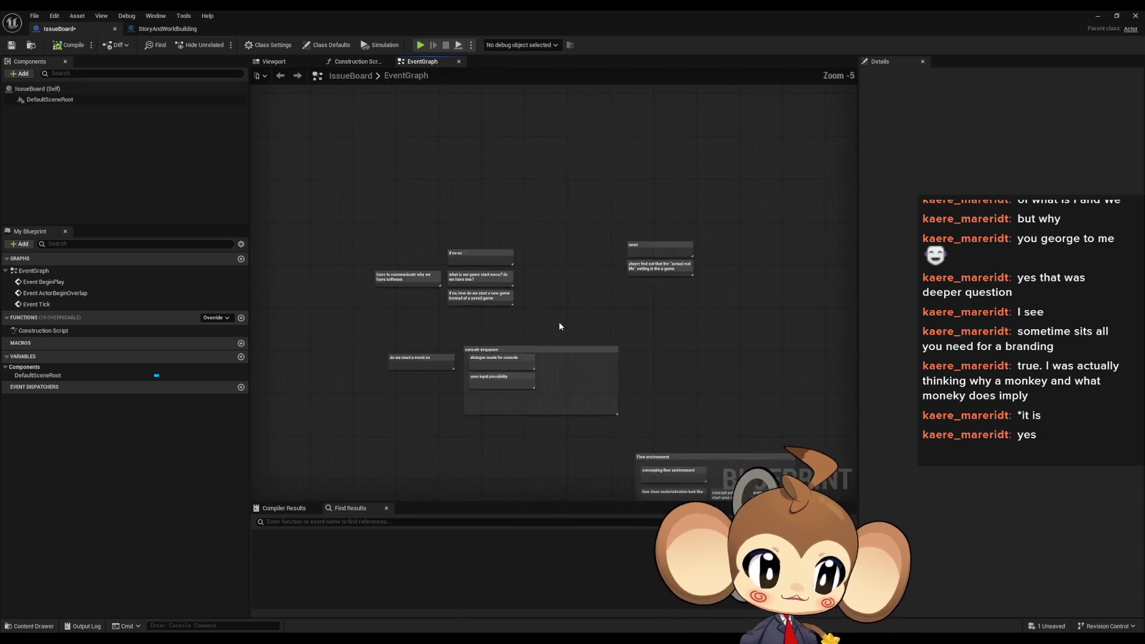
drag(566, 327, 549, 319)
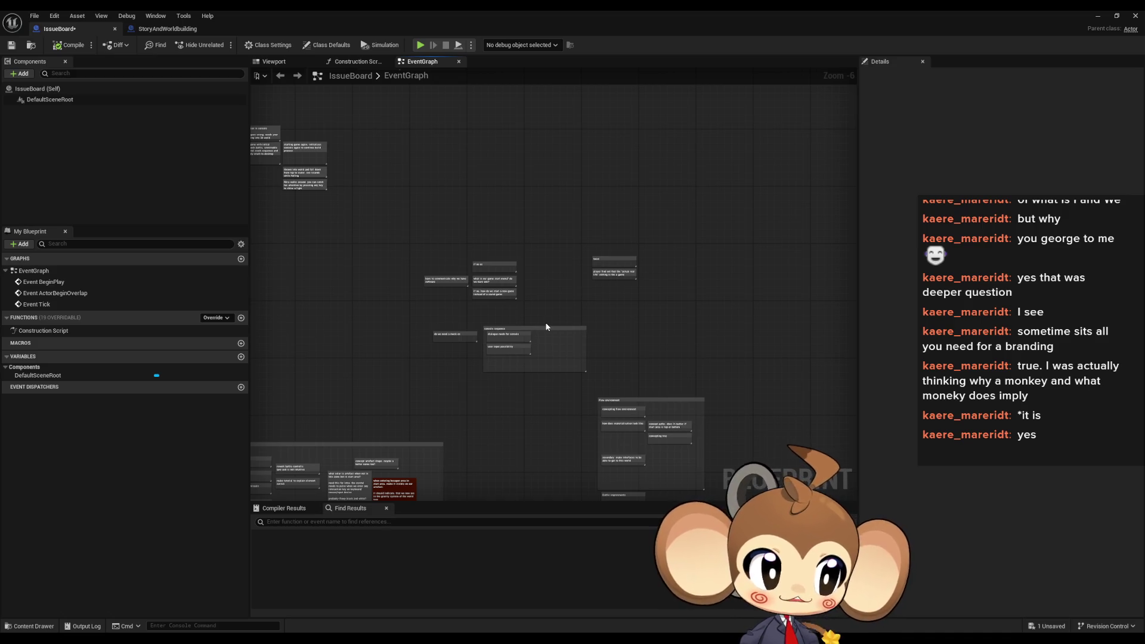
drag(548, 323, 574, 292)
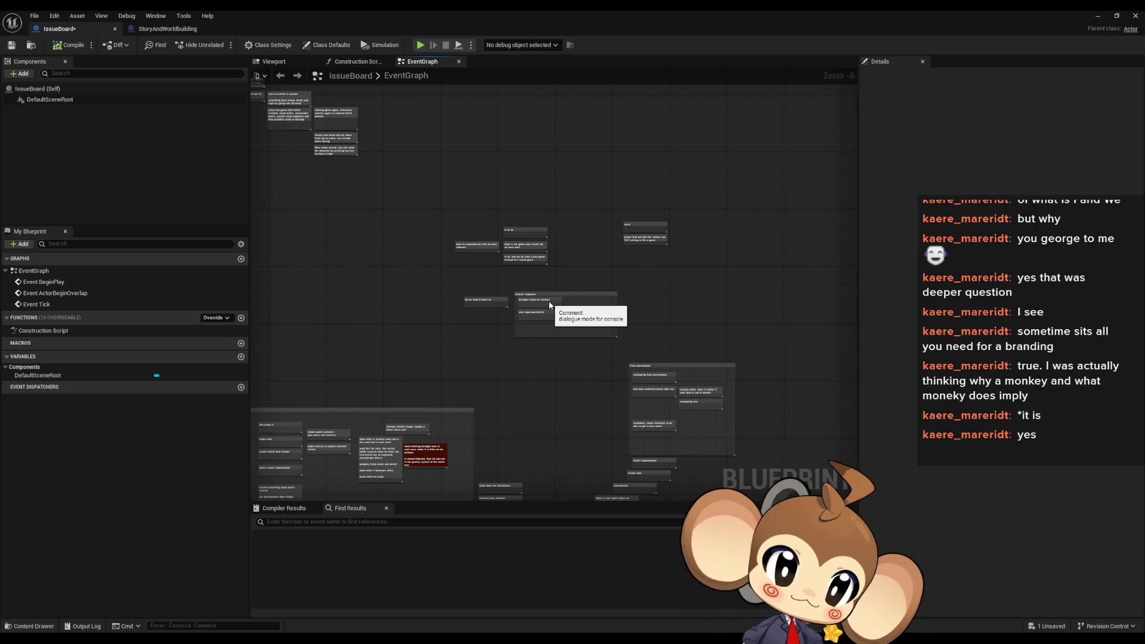
drag(635, 365, 614, 319)
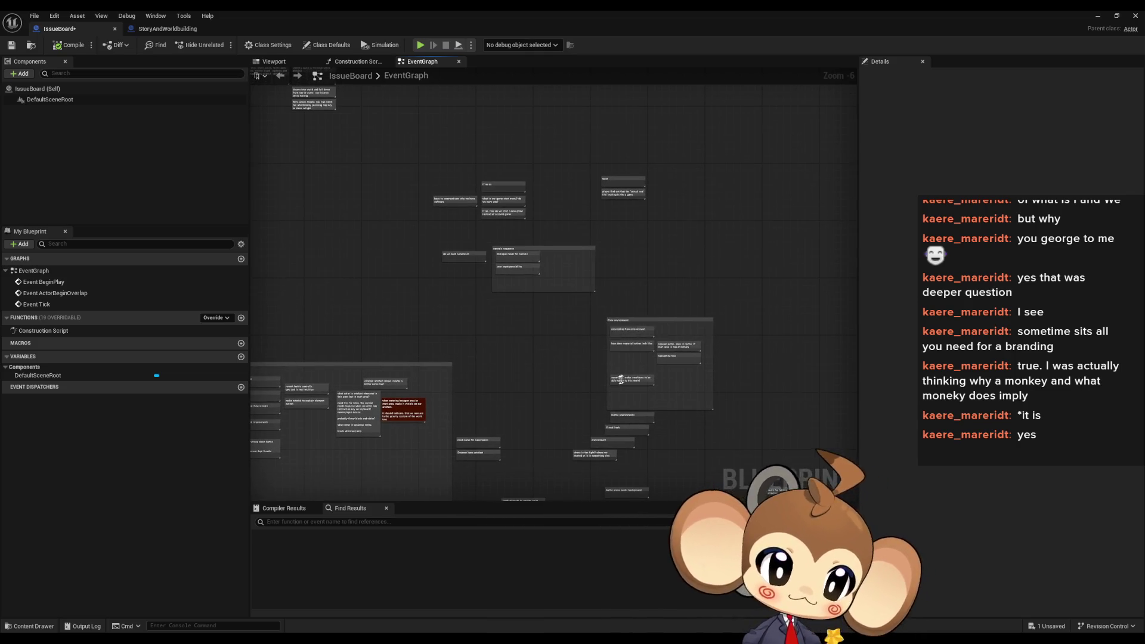
drag(622, 379, 525, 303)
scroll(525, 302, up, 1)
drag(515, 211, 531, 307)
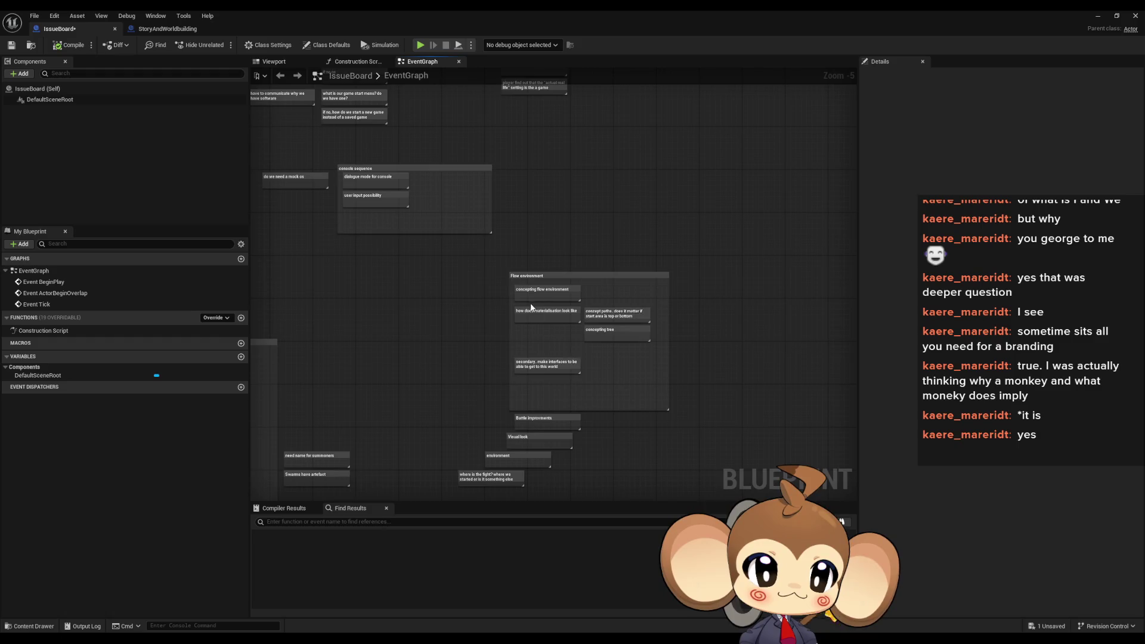
scroll(532, 307, up, 2)
mouse_move(663, 422)
mouse_down()
mouse_move(629, 331)
mouse_move(559, 324)
mouse_move(594, 375)
mouse_move(645, 392)
mouse_move(386, 243)
mouse_up()
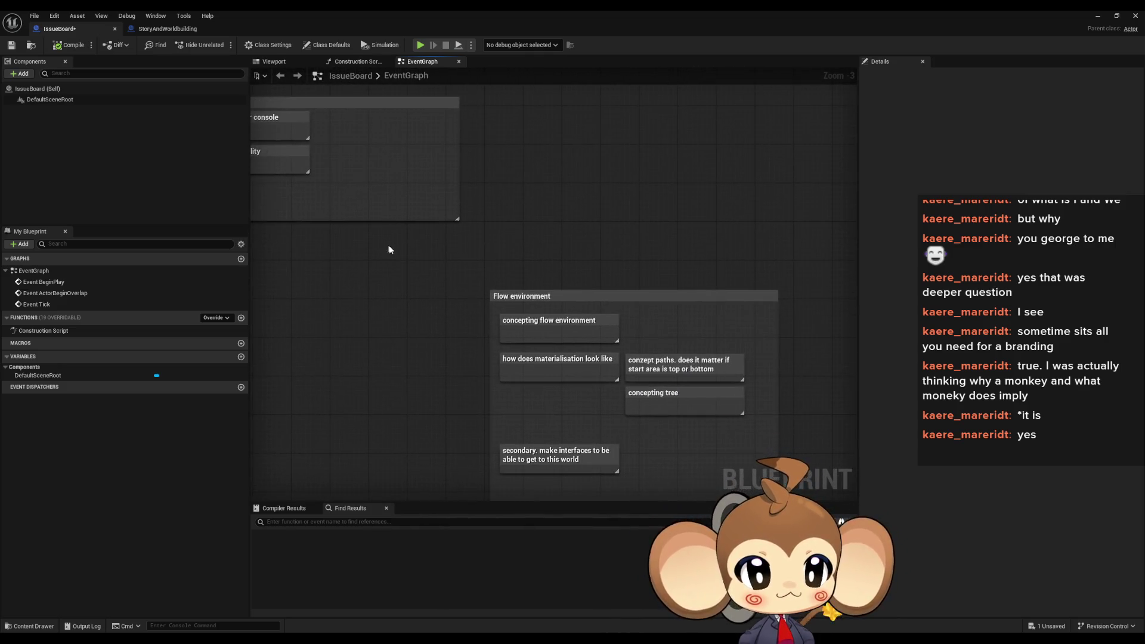
mouse_move(519, 406)
mouse_down()
mouse_move(510, 316)
mouse_move(471, 214)
mouse_up()
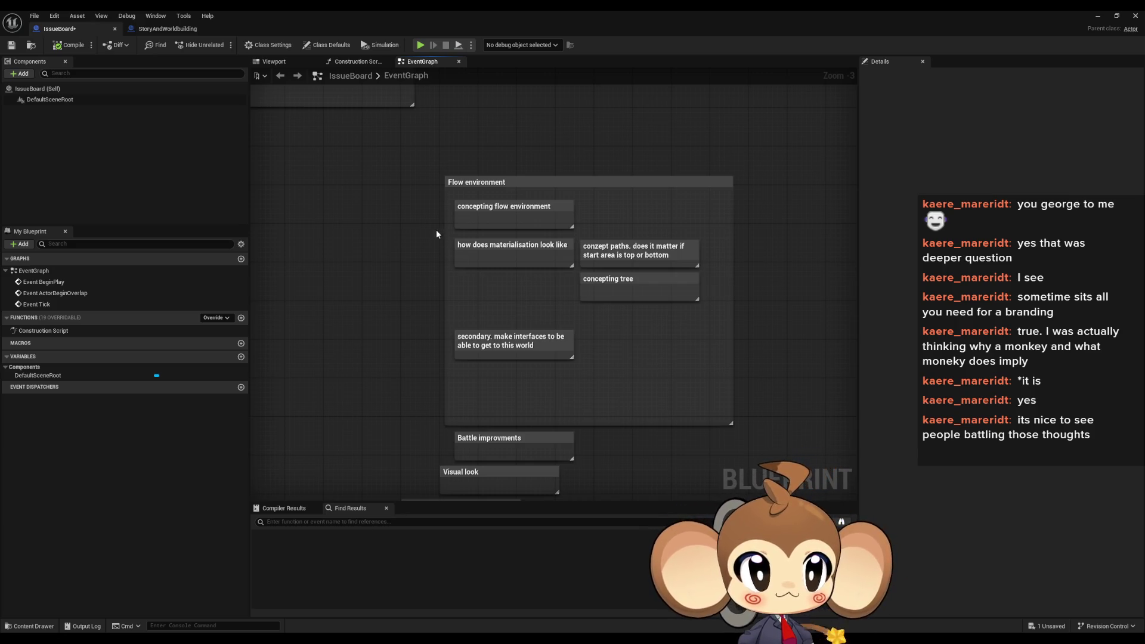
scroll(382, 240, down, 1)
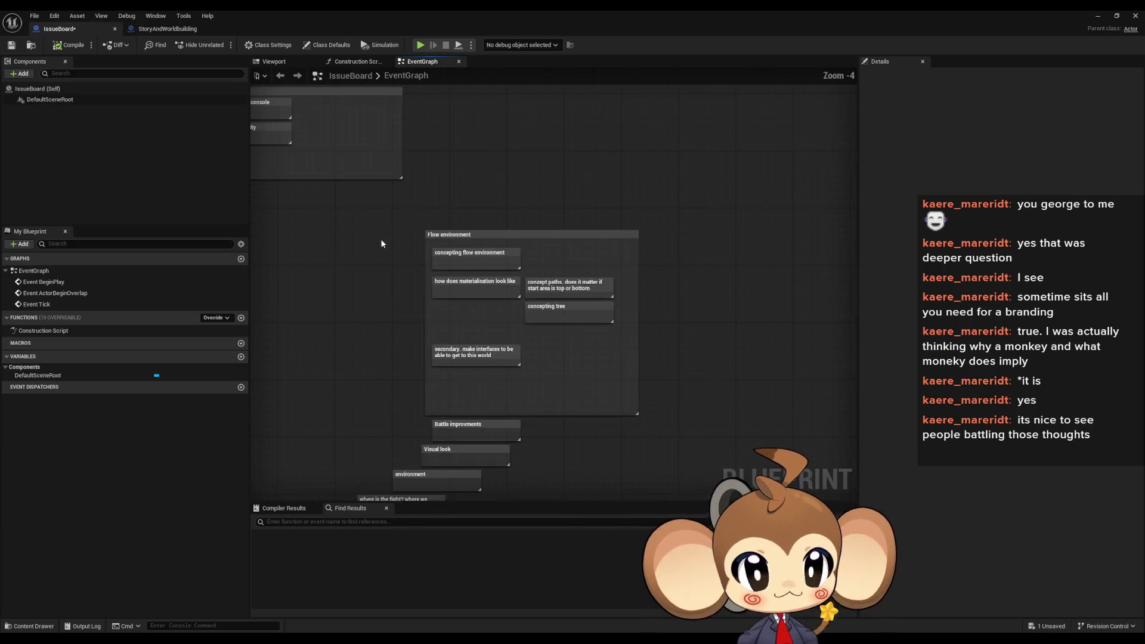
Marquee-select the Flow environment group with its five notes and drag it up and right
drag(380, 207, 668, 387)
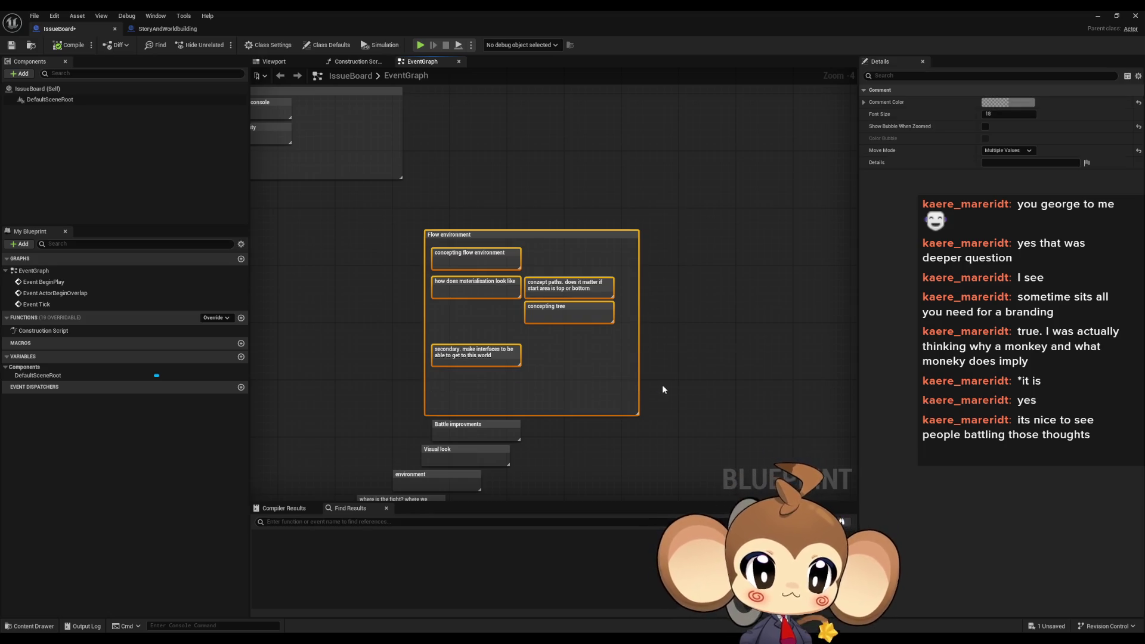
scroll(537, 322, down, 2)
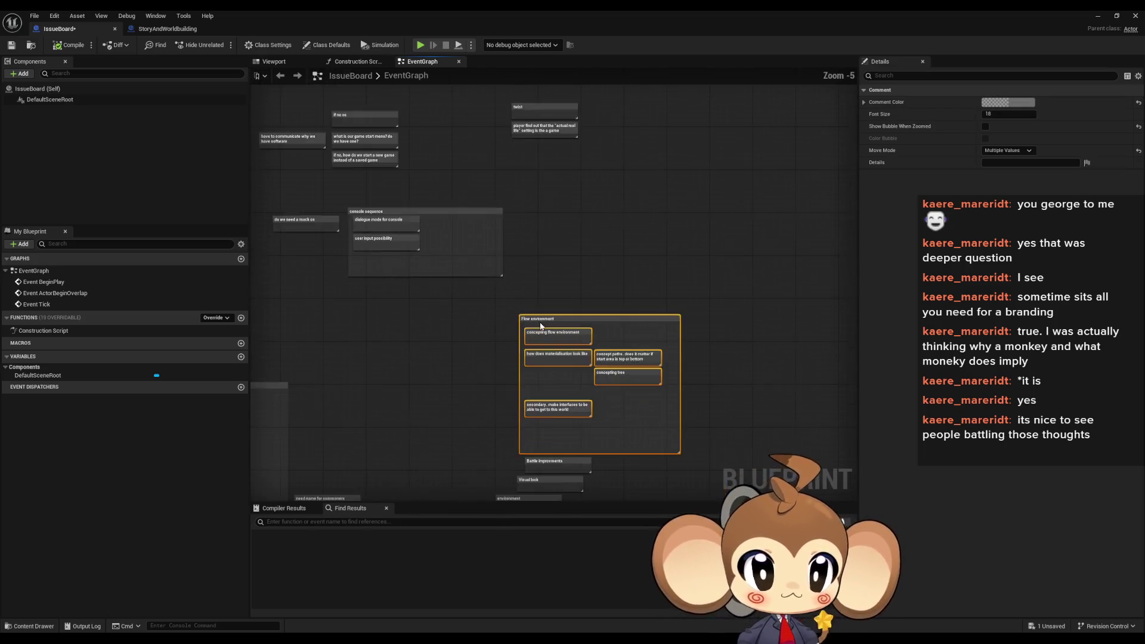
mouse_move(537, 318)
mouse_down()
mouse_move(756, 412)
mouse_move(480, 322)
mouse_move(503, 243)
mouse_move(504, 322)
mouse_up()
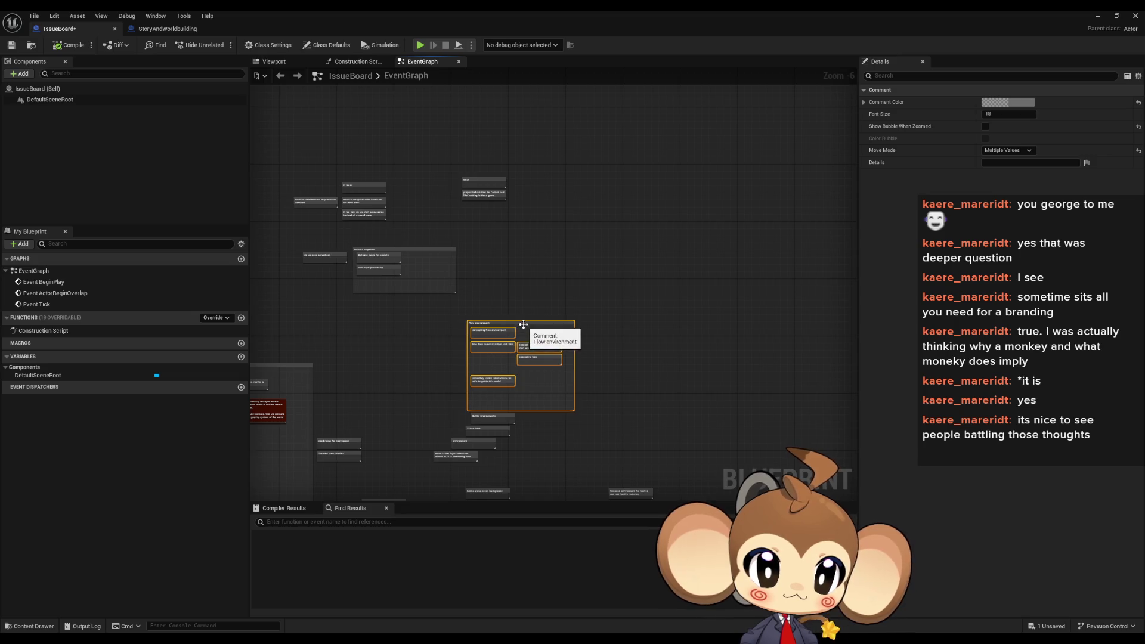
mouse_move(523, 324)
mouse_down()
mouse_move(495, 212)
mouse_move(396, 76)
mouse_move(613, 313)
mouse_move(581, 180)
mouse_up()
scroll(599, 327, up, 2)
click(537, 418)
drag(445, 197, 446, 264)
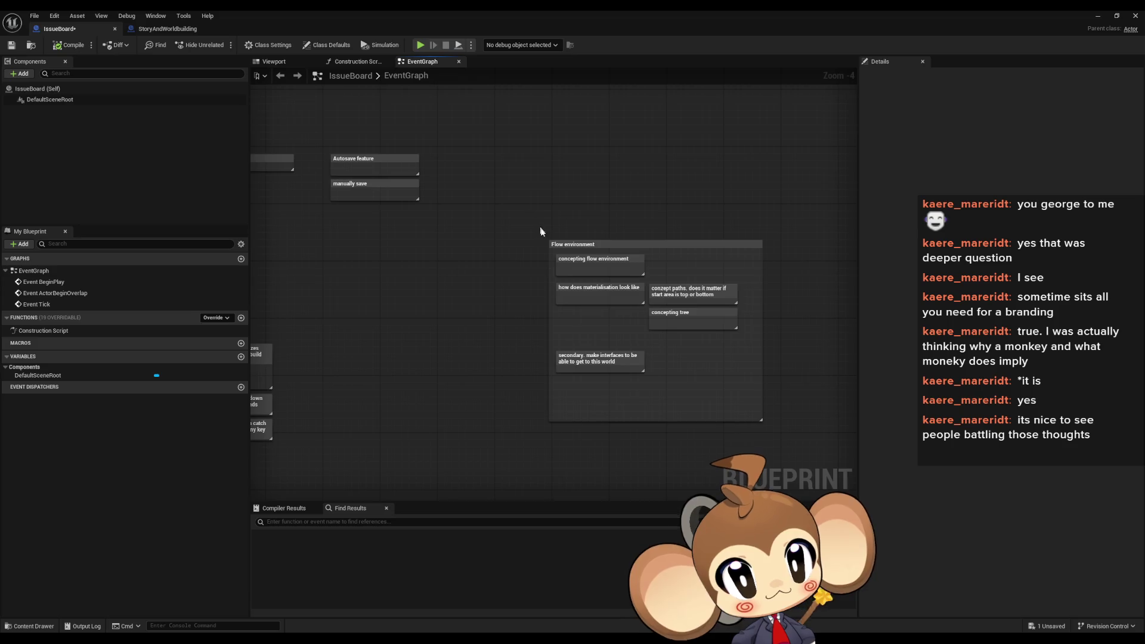
drag(544, 278, 441, 302)
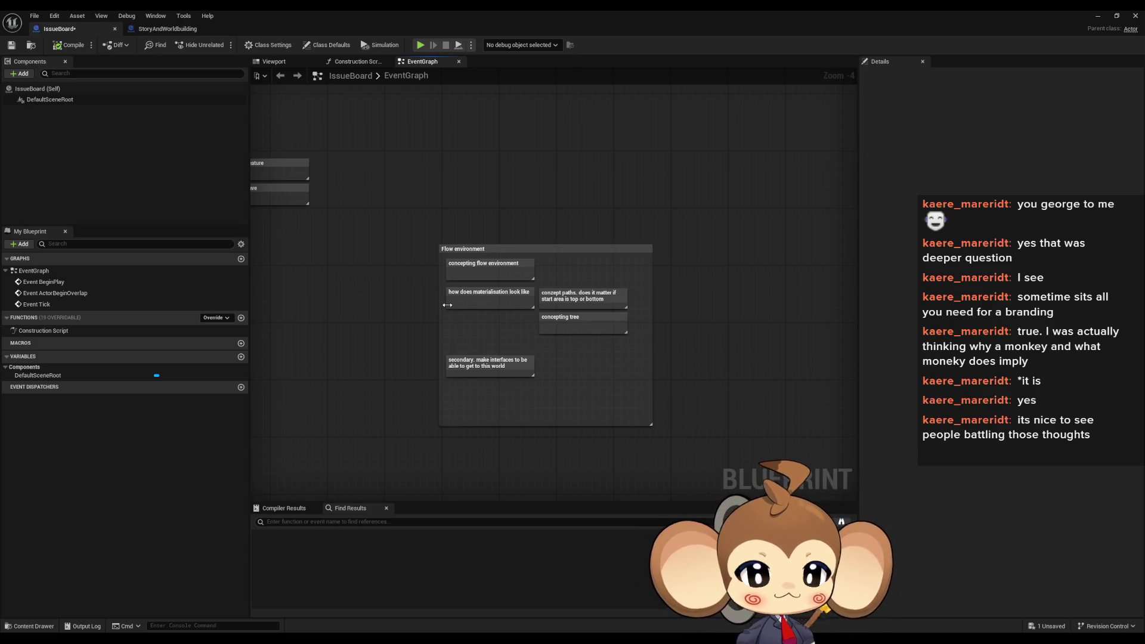
drag(358, 192, 523, 383)
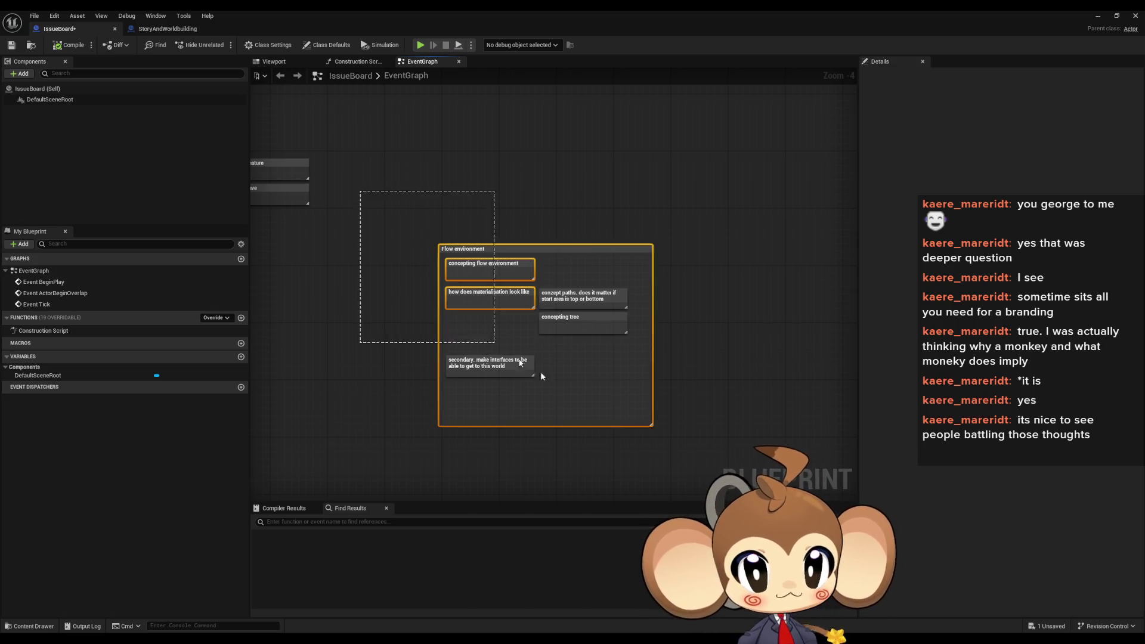
drag(528, 248, 560, 166)
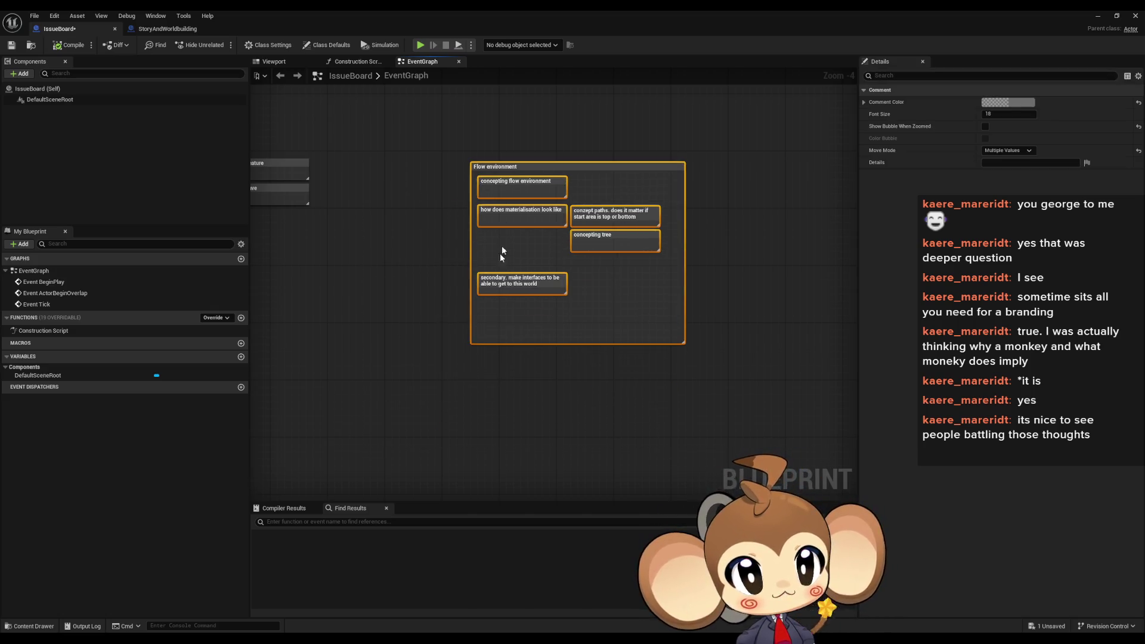
Add a 'monkey can not do art' comment and place it below the Flow environment group
click(458, 376)
text(c)
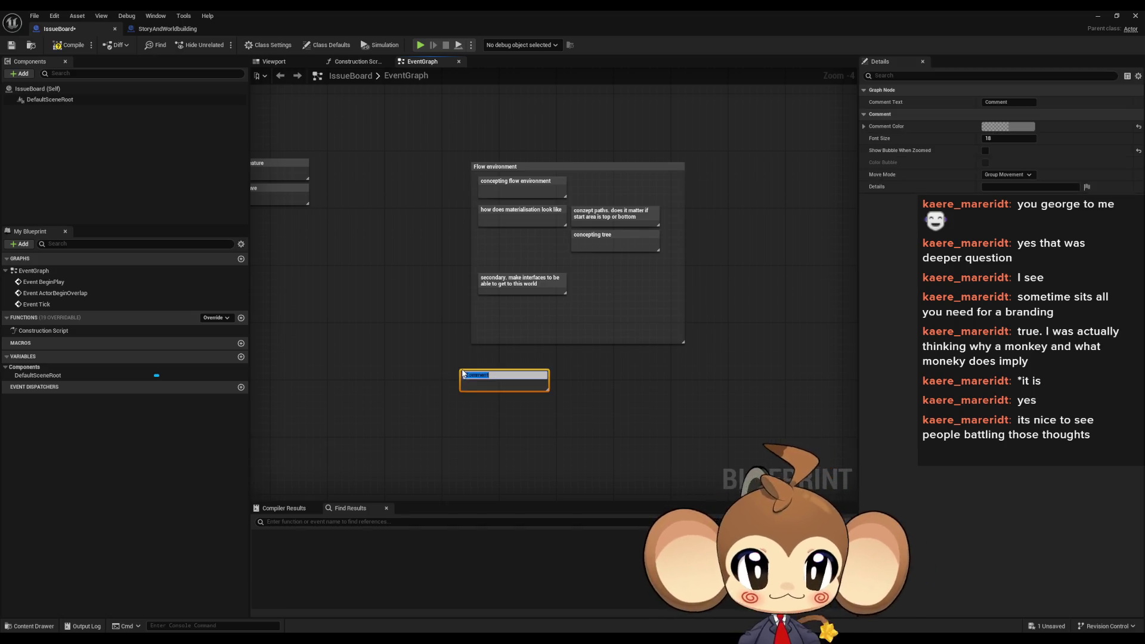
text(monkey)
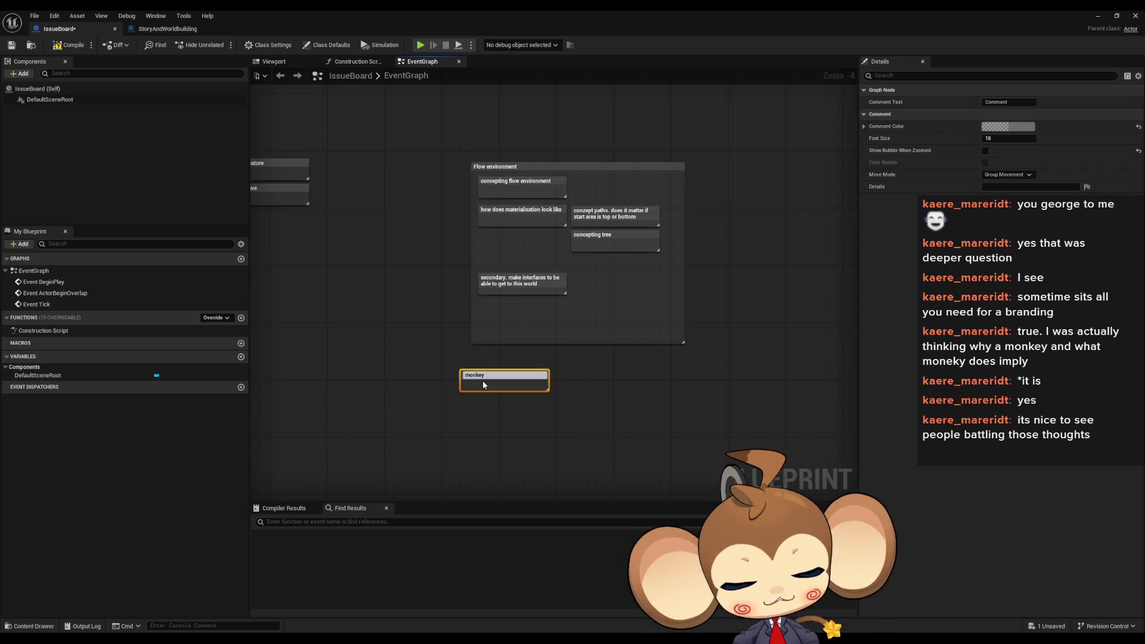
text( can not do art)
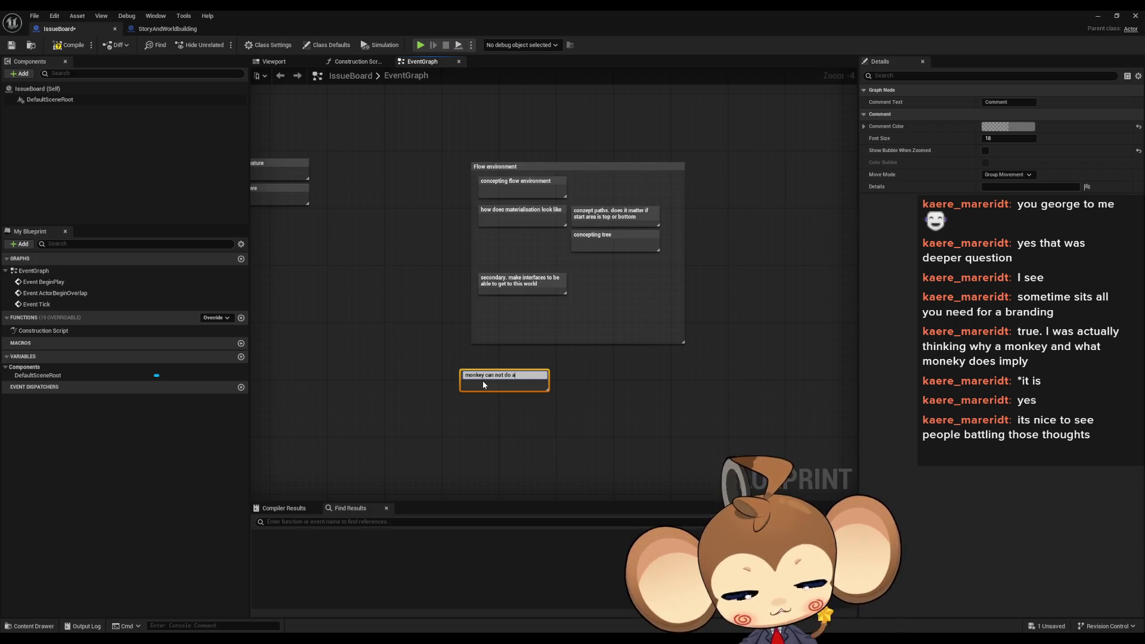
key(Return)
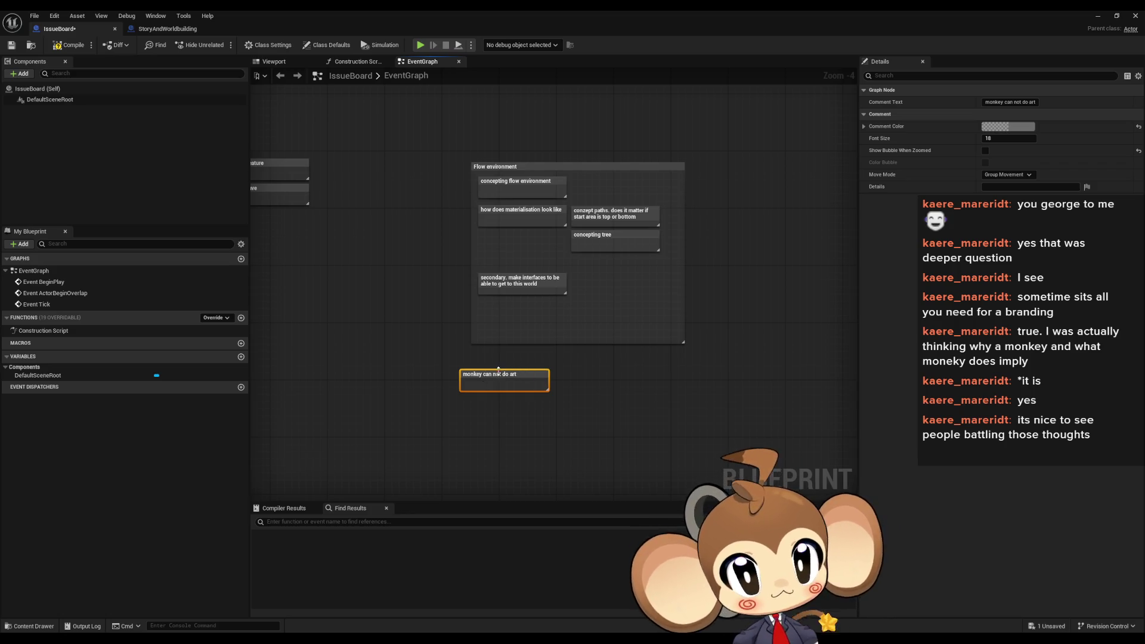
drag(499, 374, 463, 364)
click(621, 434)
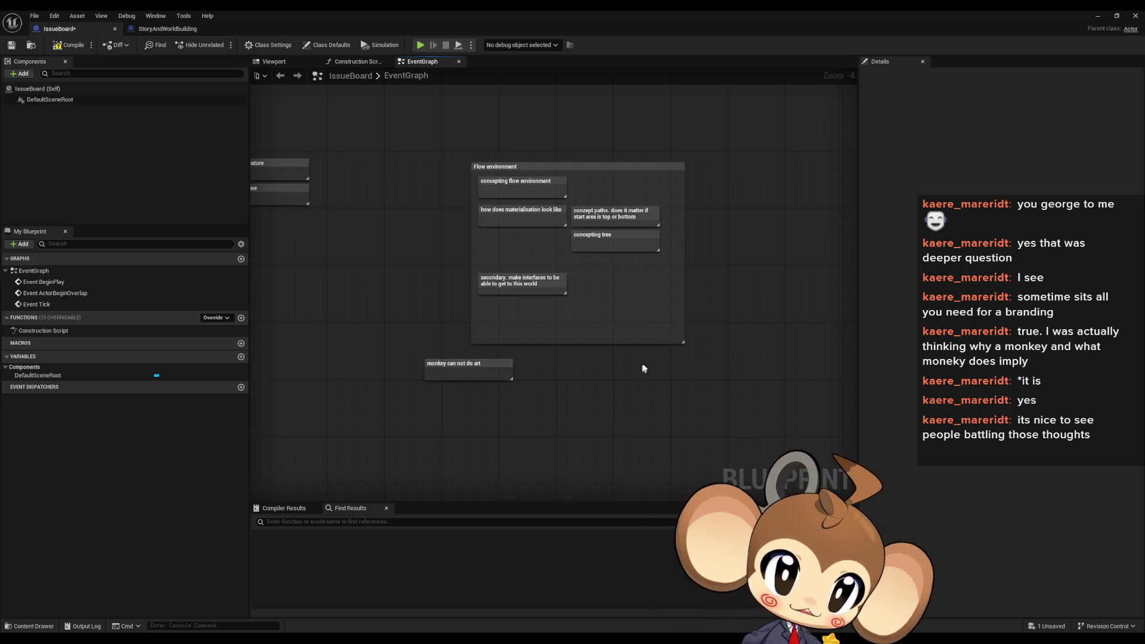
Add a second comment: 'if not good art direction, this could spoil the twist'
key(c)
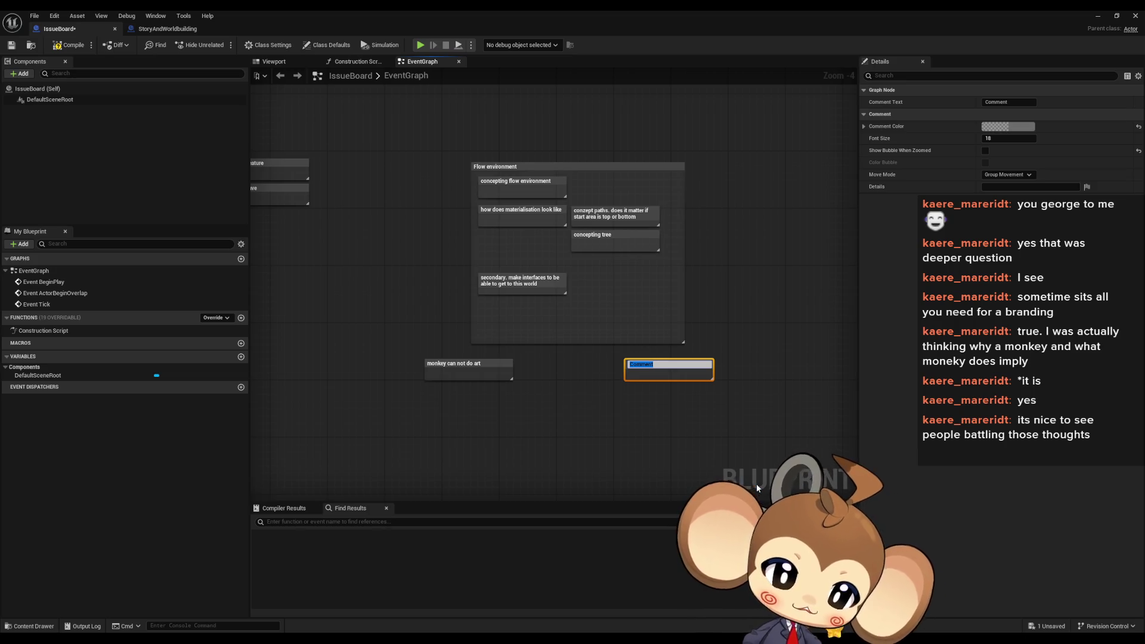
text(if)
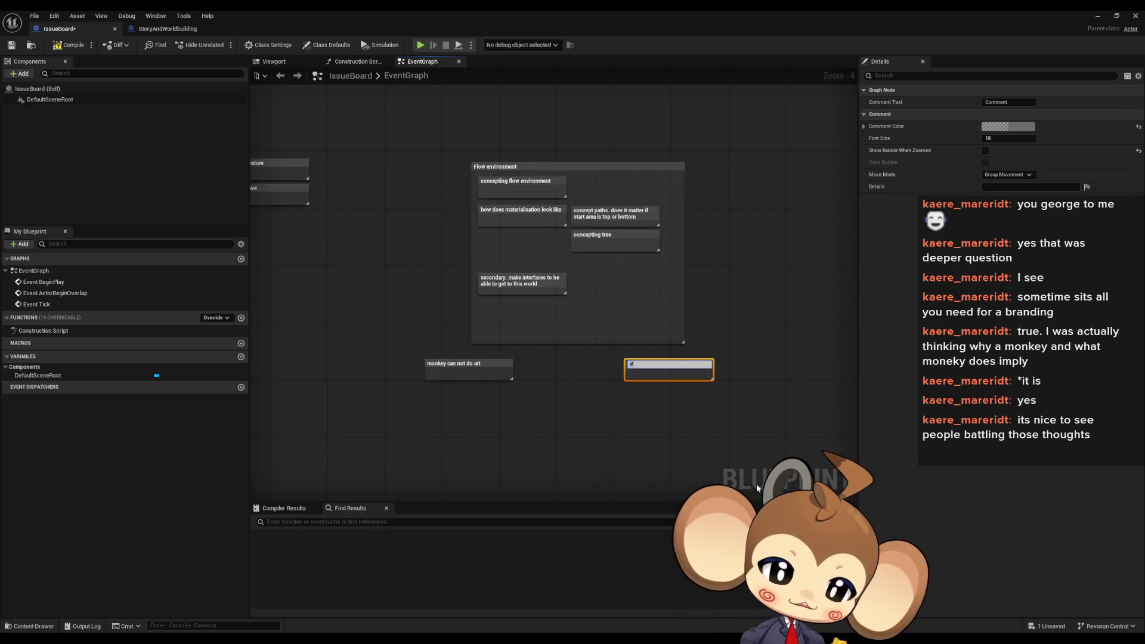
text( not)
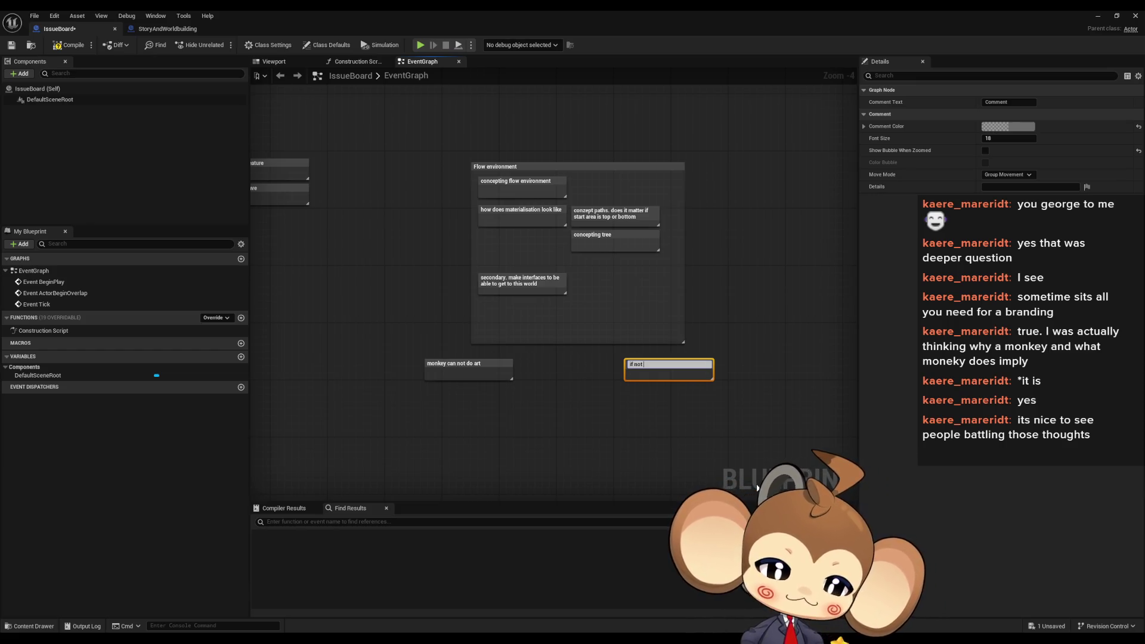
text(good )
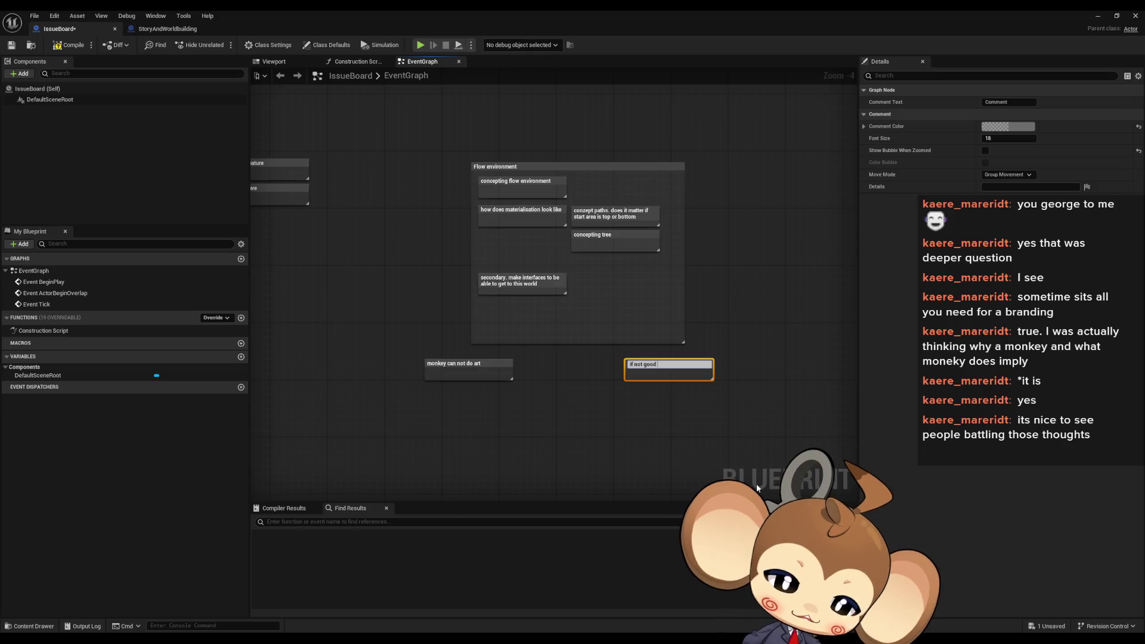
text(art directio)
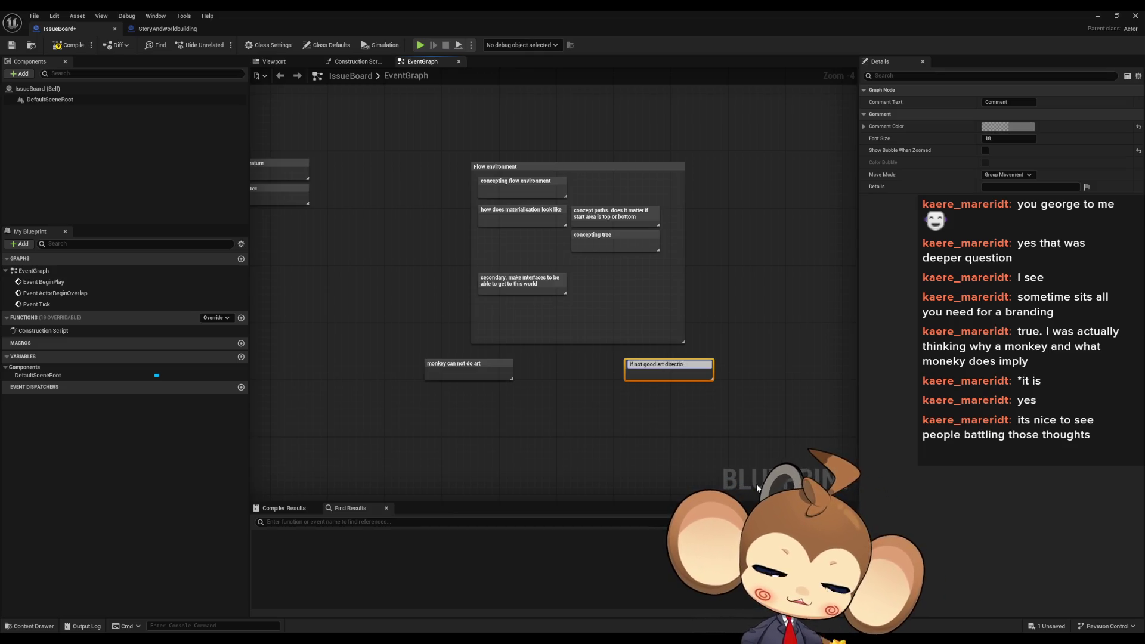
text(n, )
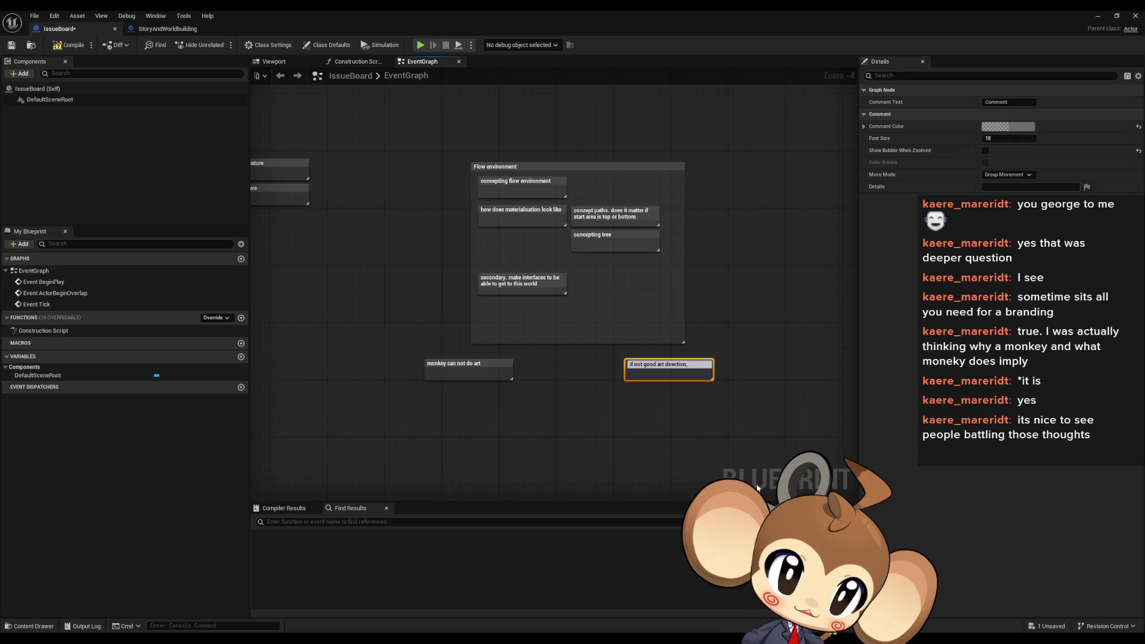
text(this could)
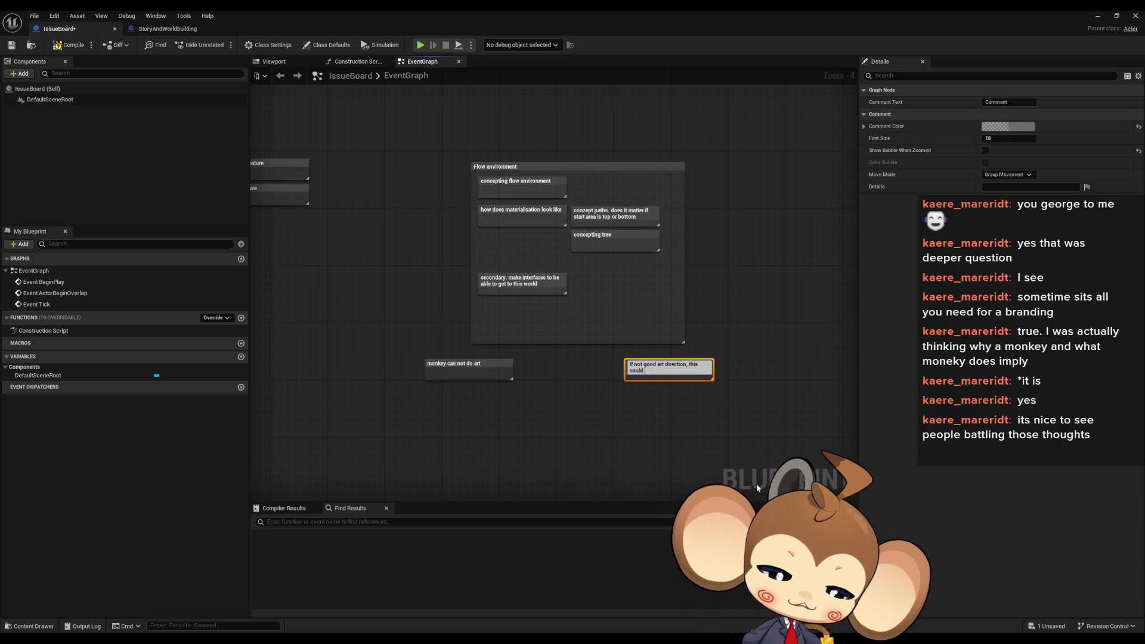
text( spoil th)
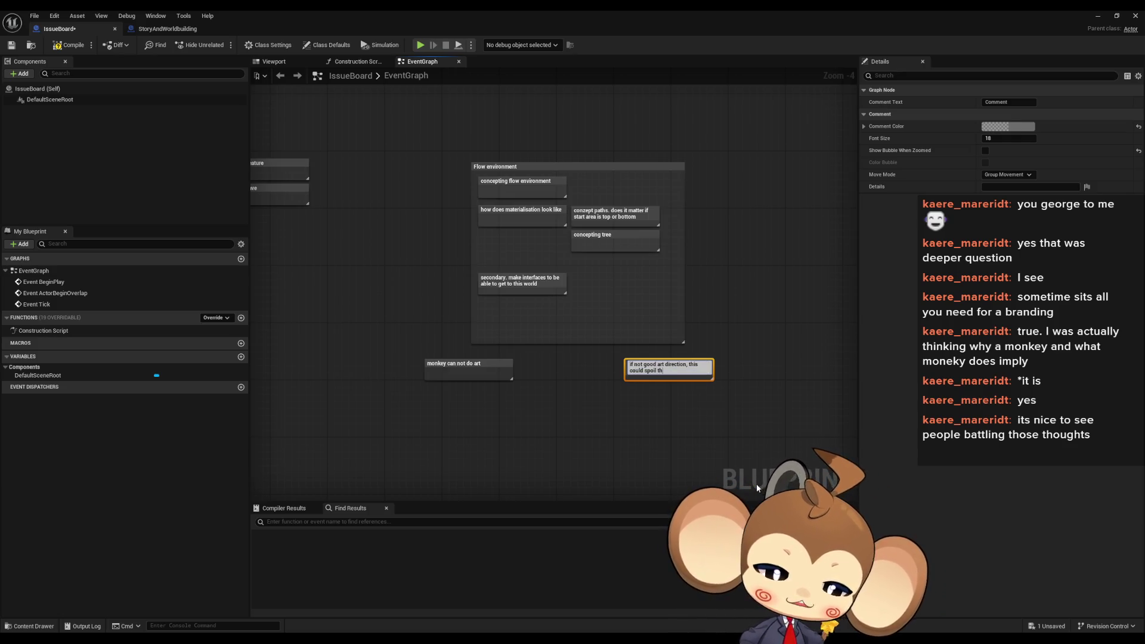
text(e twist)
key(Return)
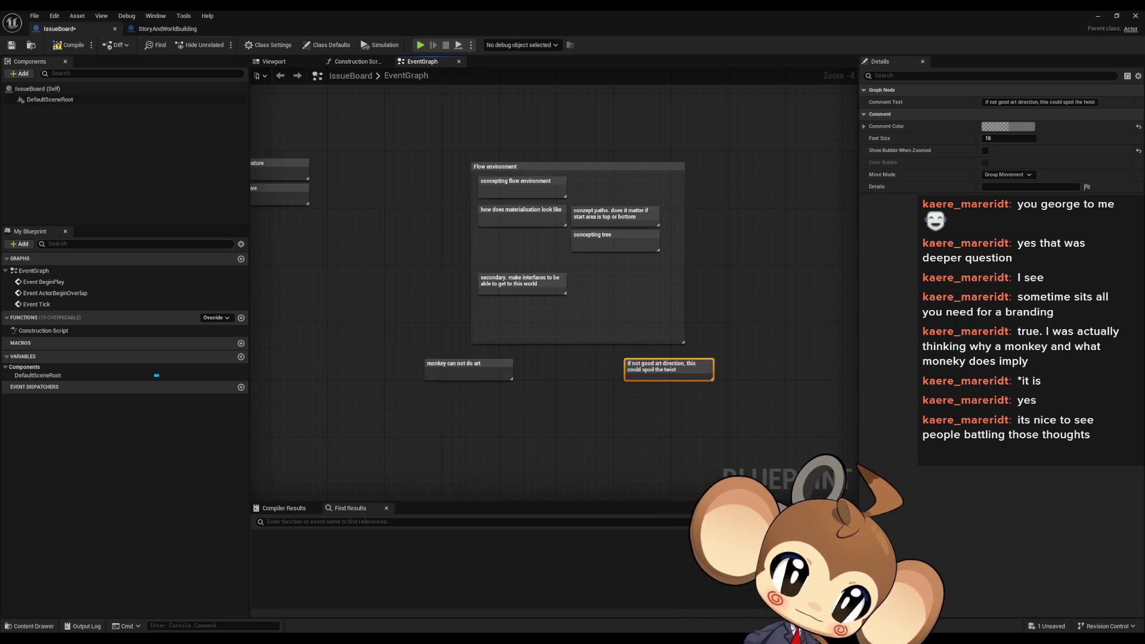
click(686, 395)
Select the Flow environment group with its notes, then switch to the main level editor
drag(442, 131, 757, 290)
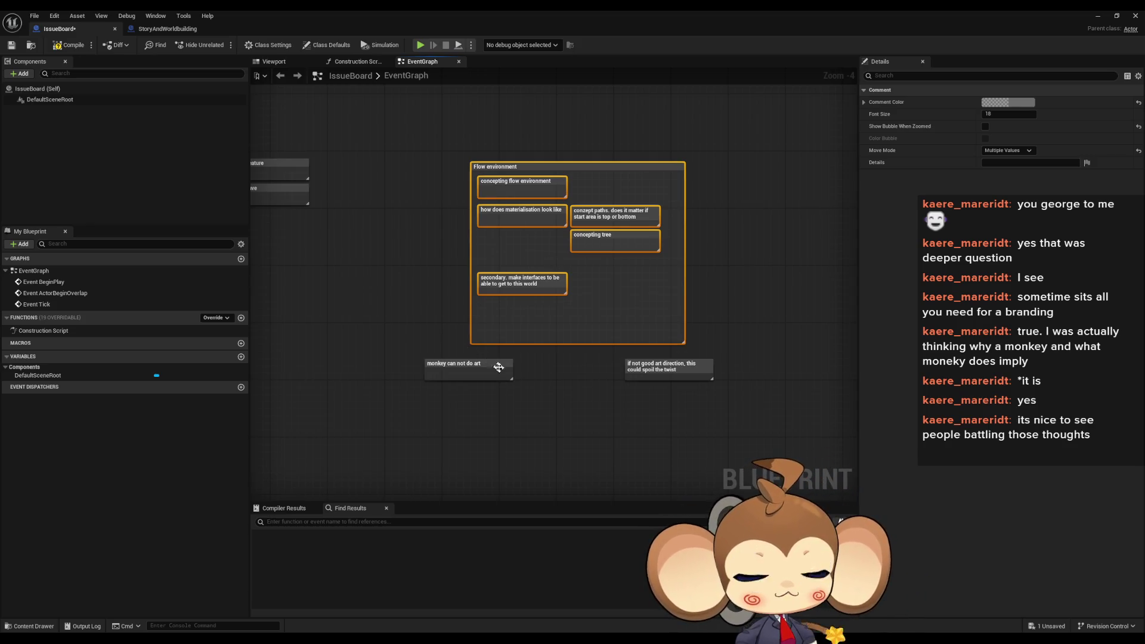
drag(545, 431, 567, 451)
scroll(567, 450, down, 1)
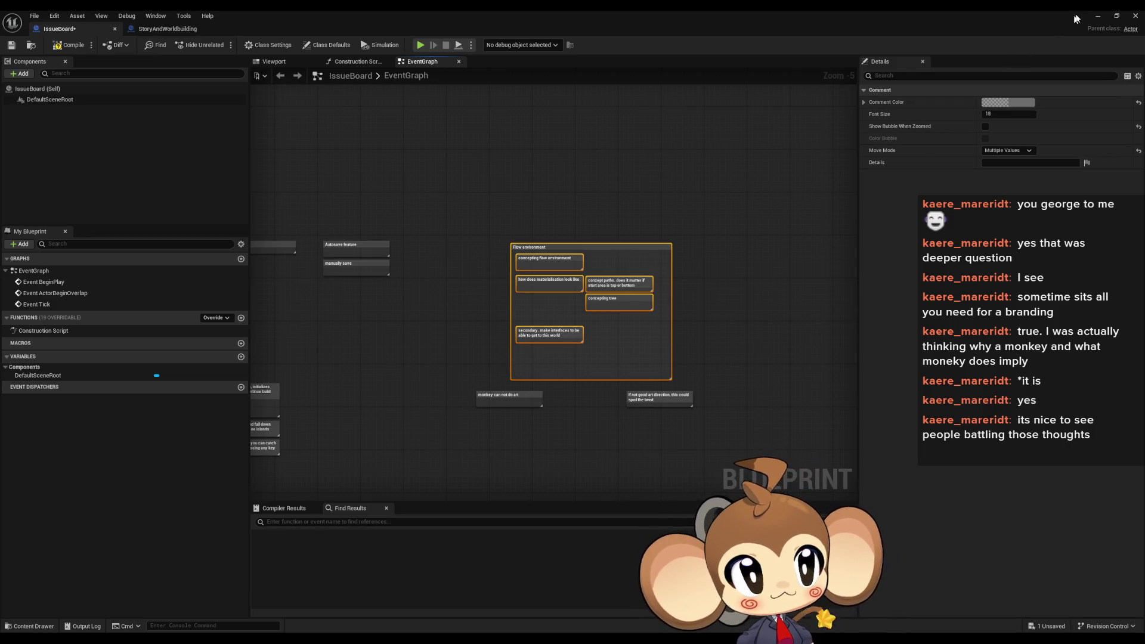
key(alt+Tab)
Start a New Game in the editor, eject to a free camera, then bring up the Líf and Lífþrasir browser page
click(223, 45)
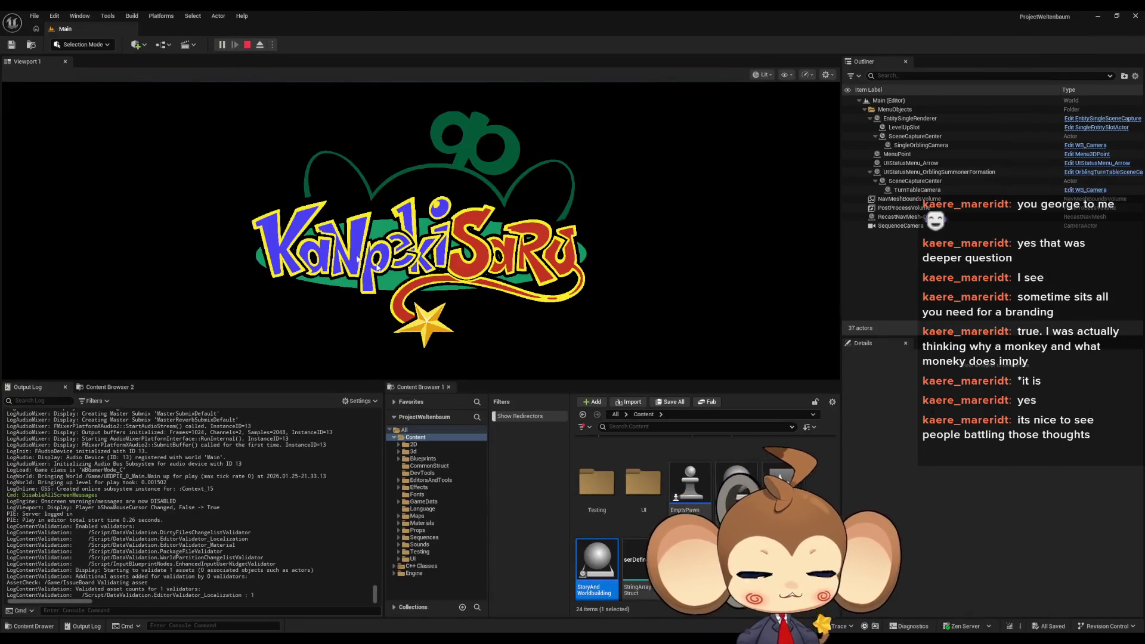
click(115, 307)
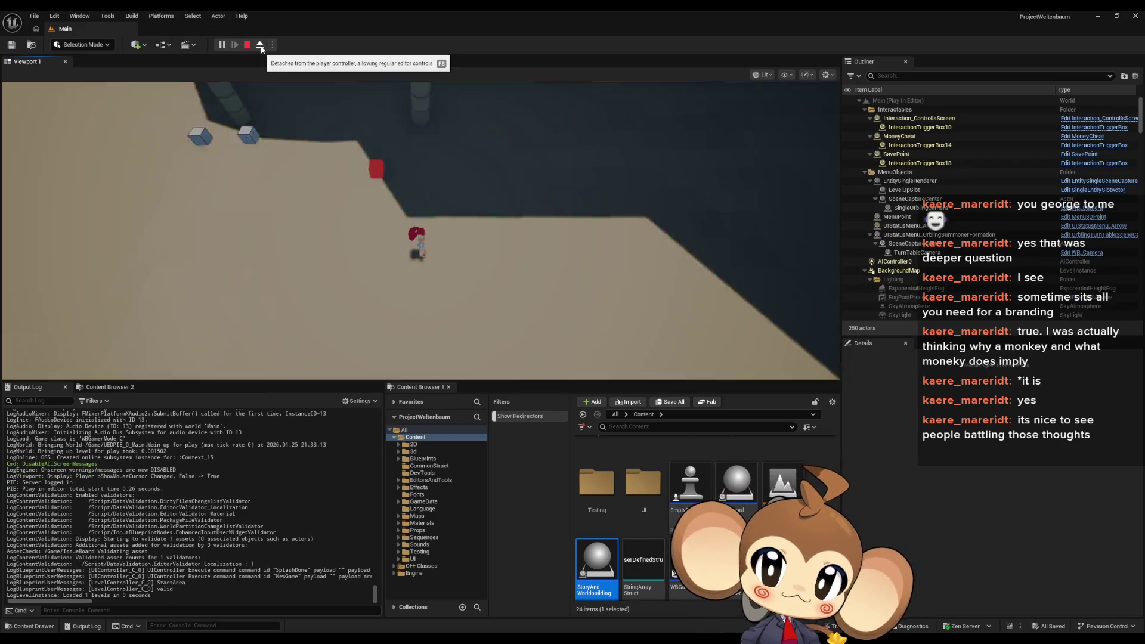
click(260, 46)
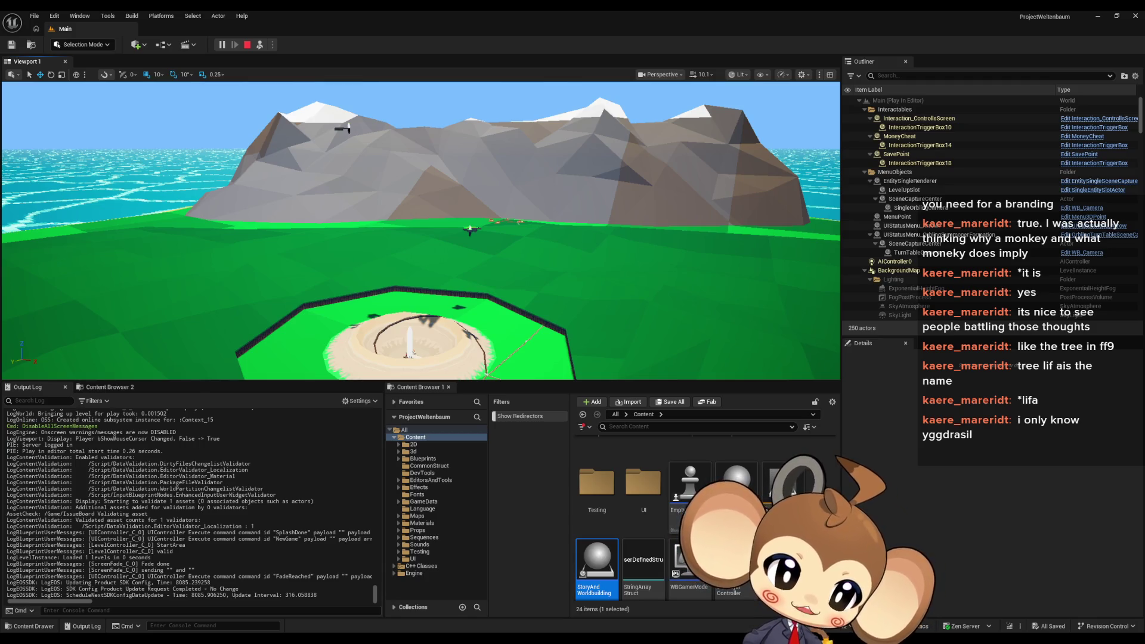
key(alt+Tab)
drag(662, 130, 530, 168)
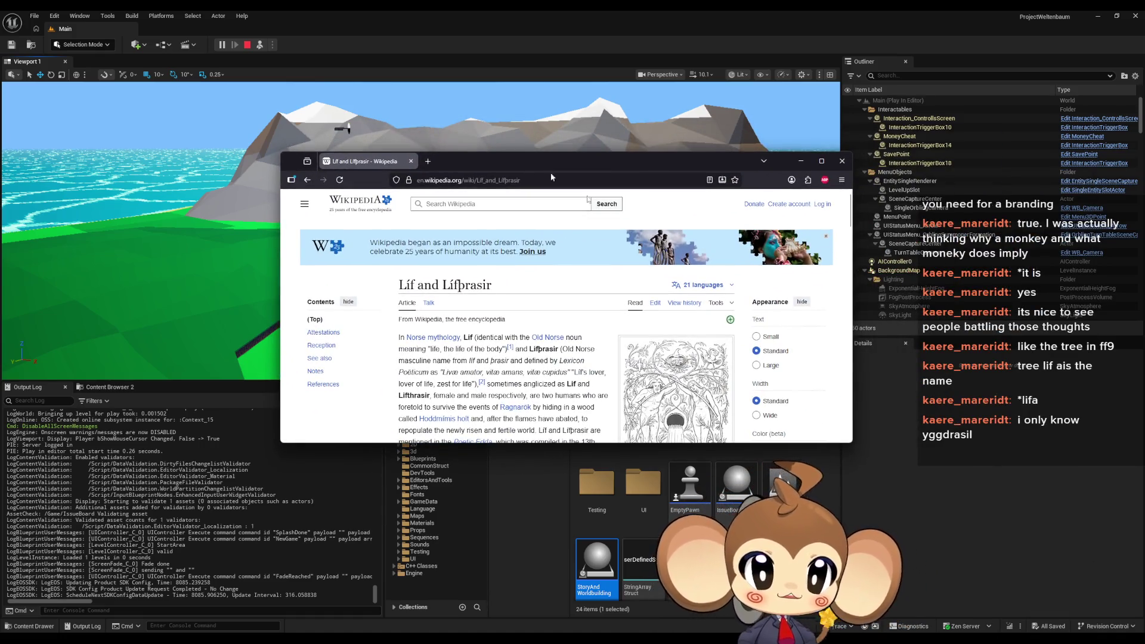
scroll(811, 364, down, 1)
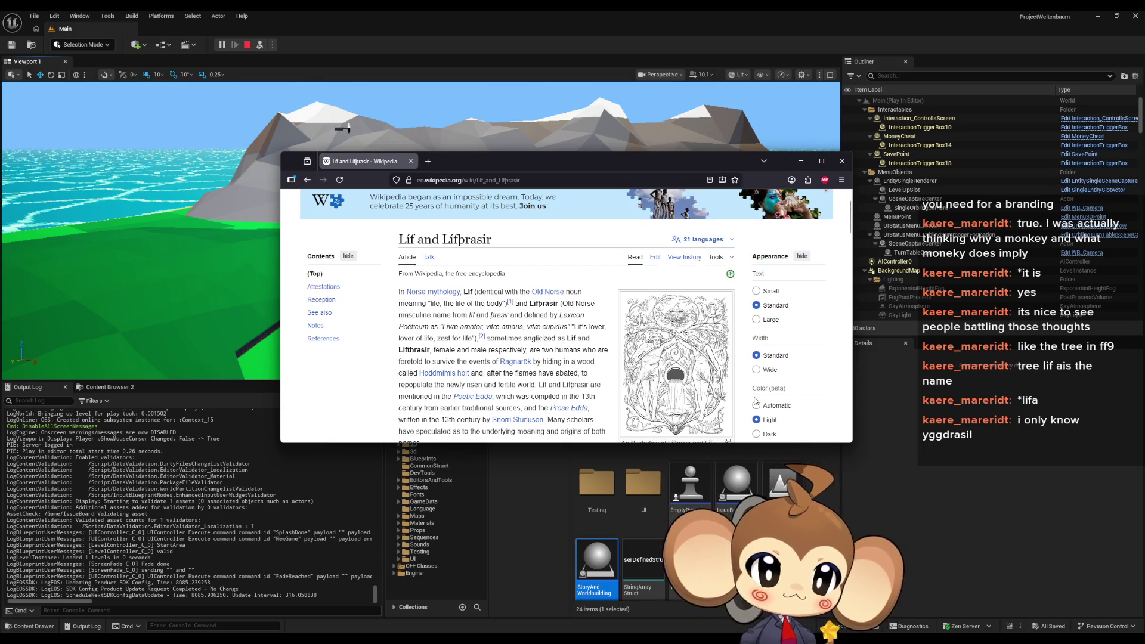
mouse_move(410, 350)
mouse_down()
mouse_move(589, 339)
mouse_move(446, 350)
mouse_move(515, 352)
mouse_up()
drag(541, 353, 578, 352)
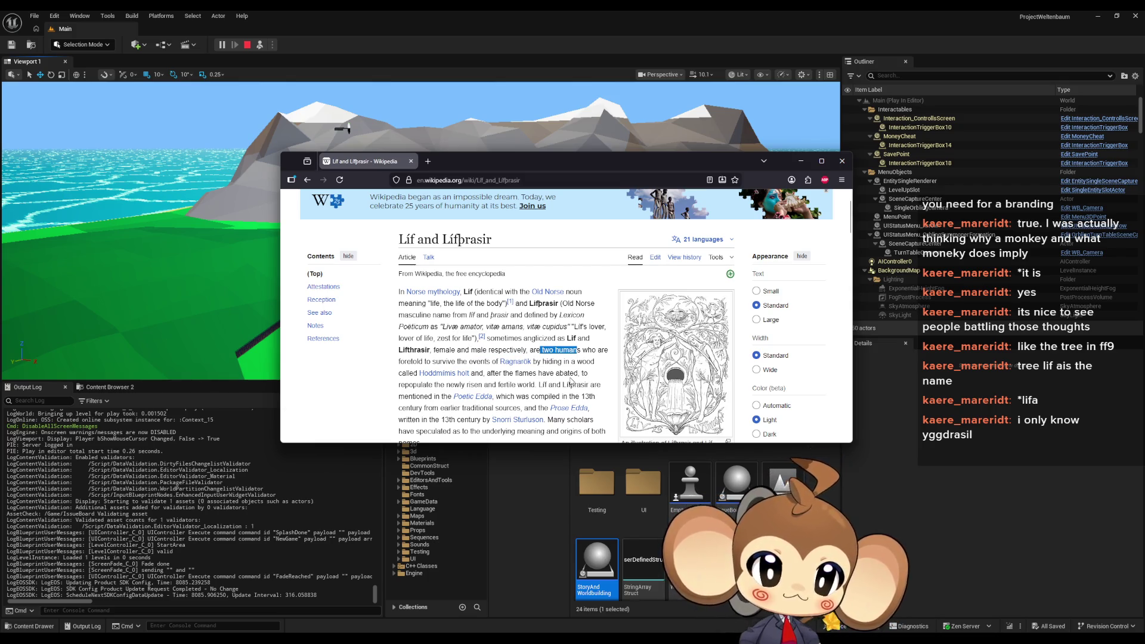
scroll(571, 382, down, 2)
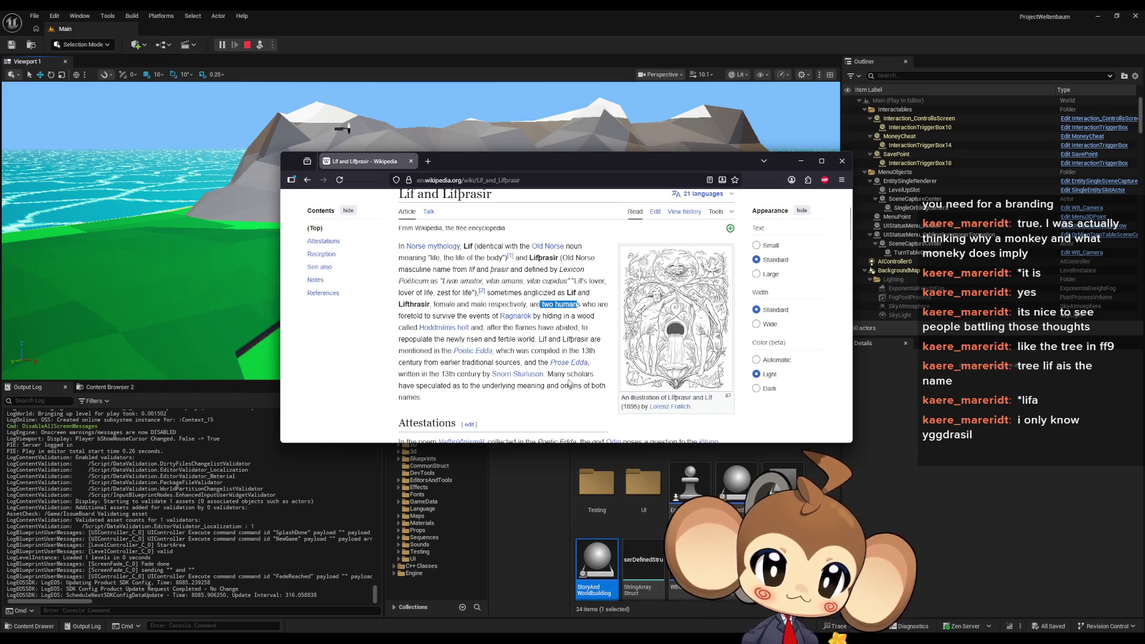
drag(537, 316, 593, 316)
drag(489, 328, 523, 328)
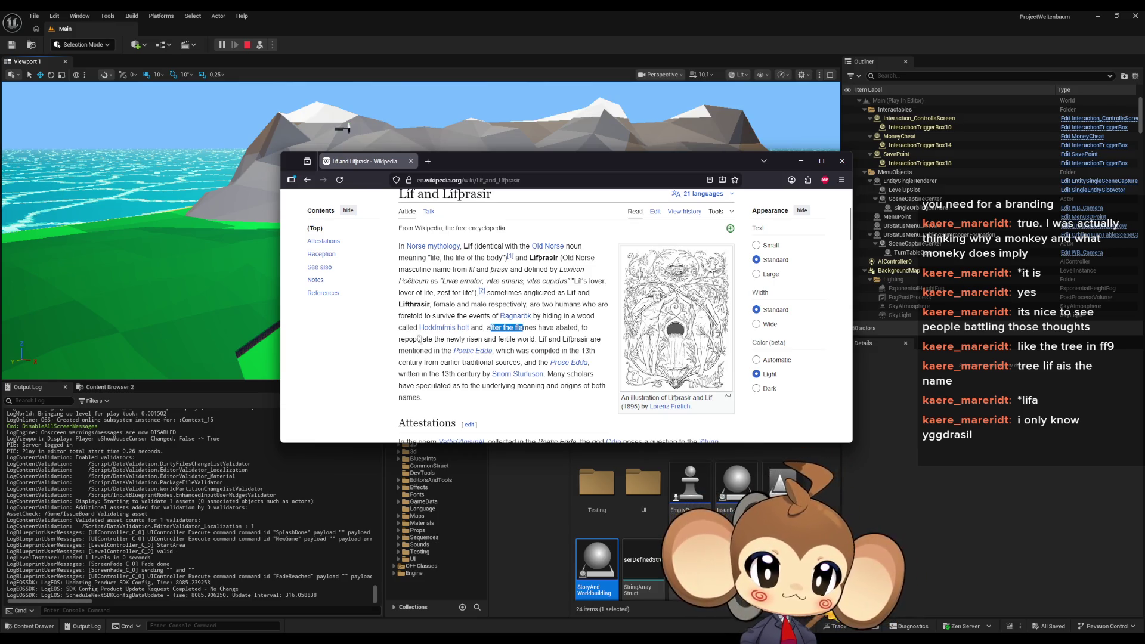
drag(414, 339, 447, 339)
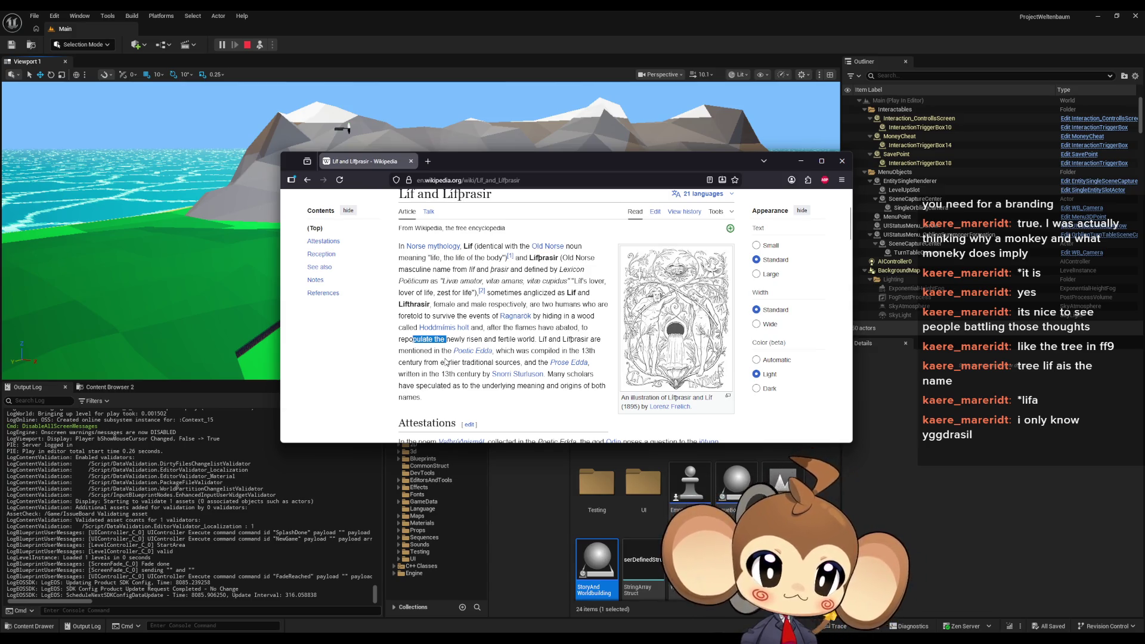
drag(409, 351, 544, 352)
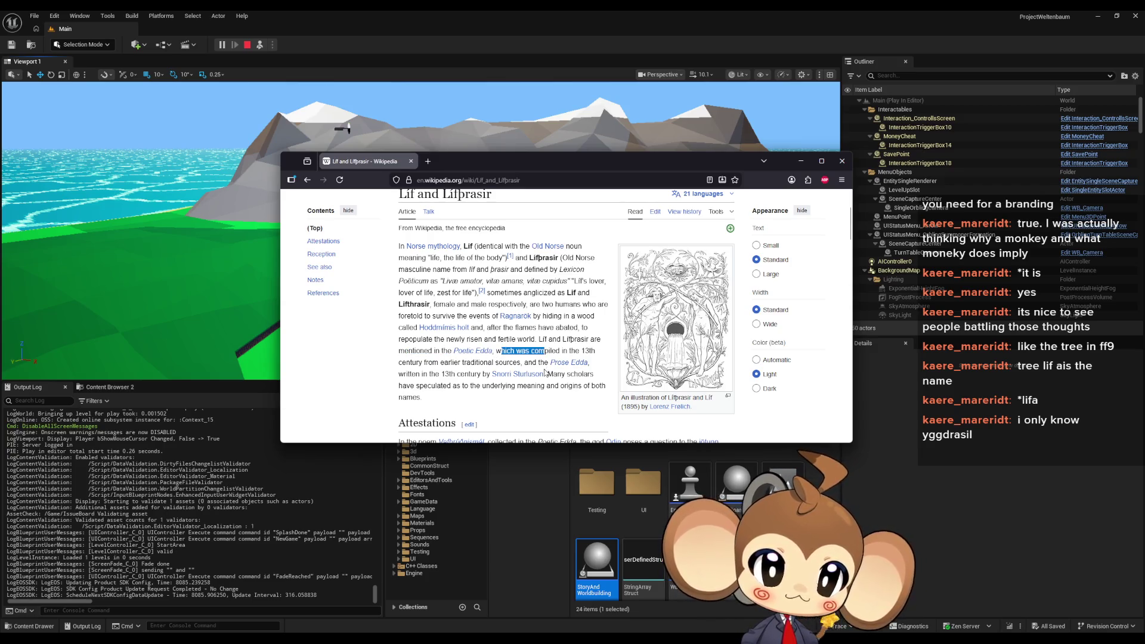
mouse_move(422, 362)
mouse_down()
mouse_move(488, 363)
mouse_move(478, 374)
mouse_up()
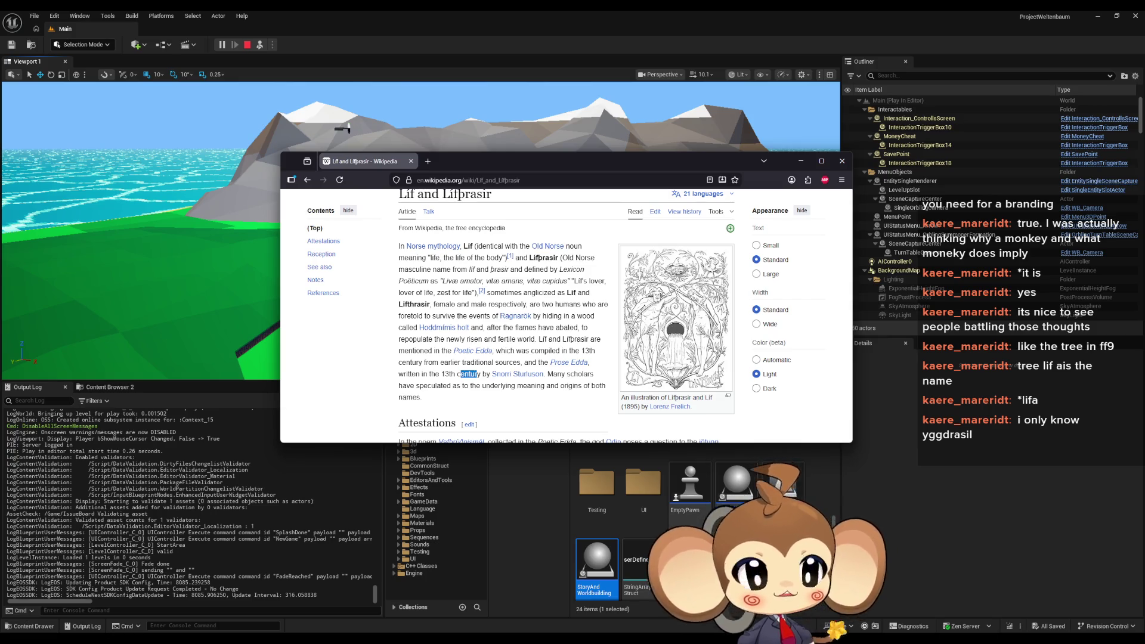
Return to the Líf and Lífþrasir article title and highlight the þ in Lífþrasir
key(alt+Tab)
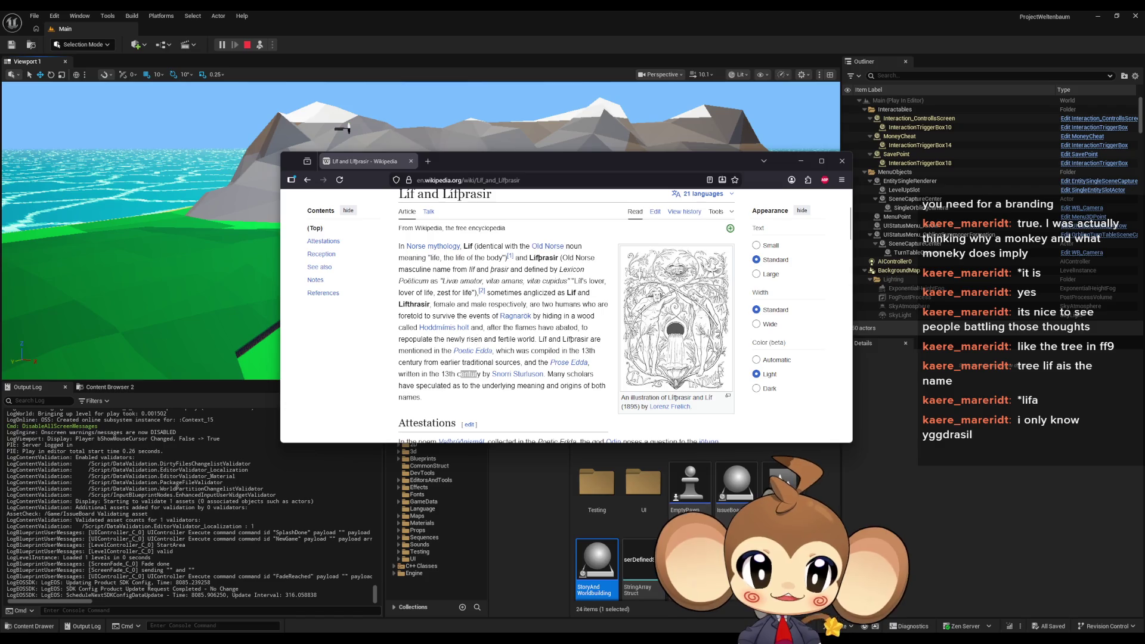
scroll(449, 280, up, 1)
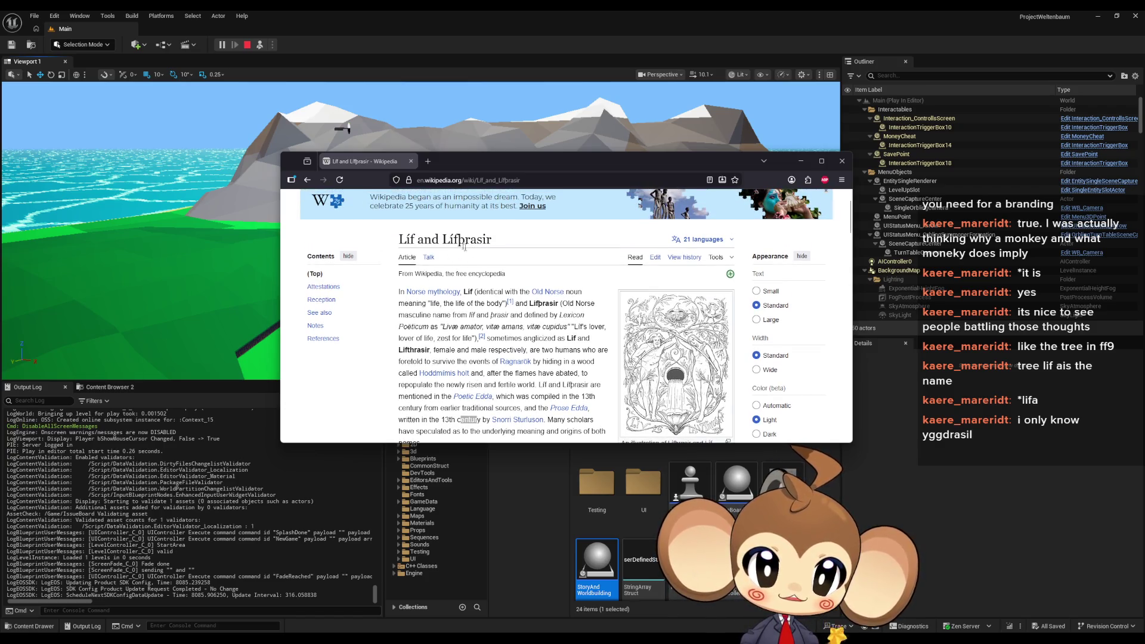
drag(458, 239, 464, 239)
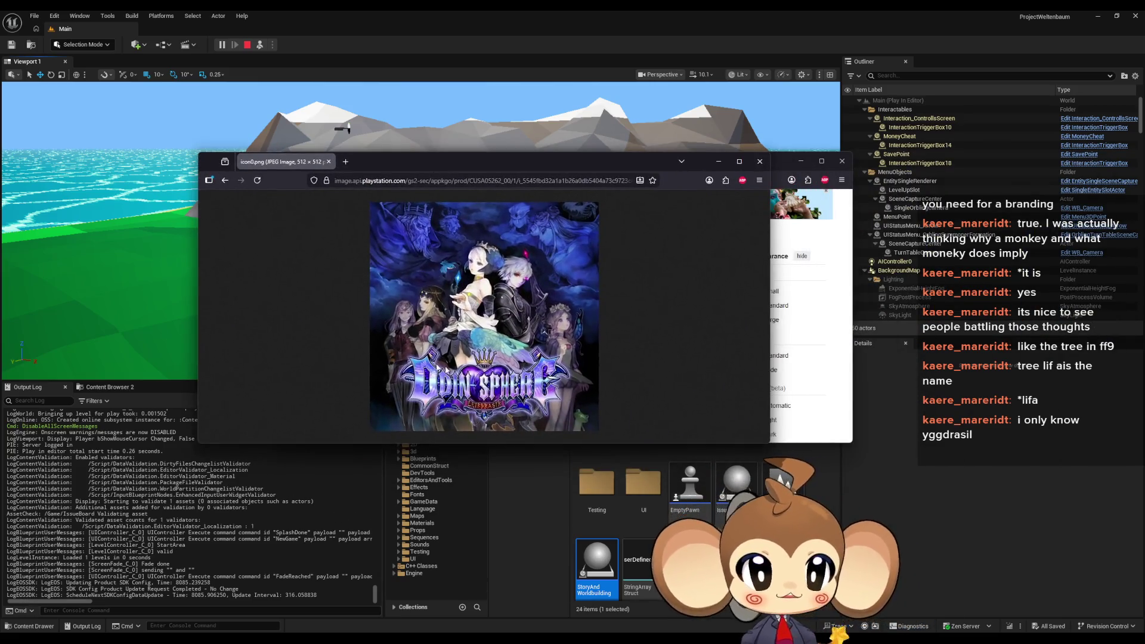
Zoom the Odin Sphere cover to 330% on its Leifdrasir logo, then move the window aside
scroll(511, 362, up, 3)
right_click(469, 438)
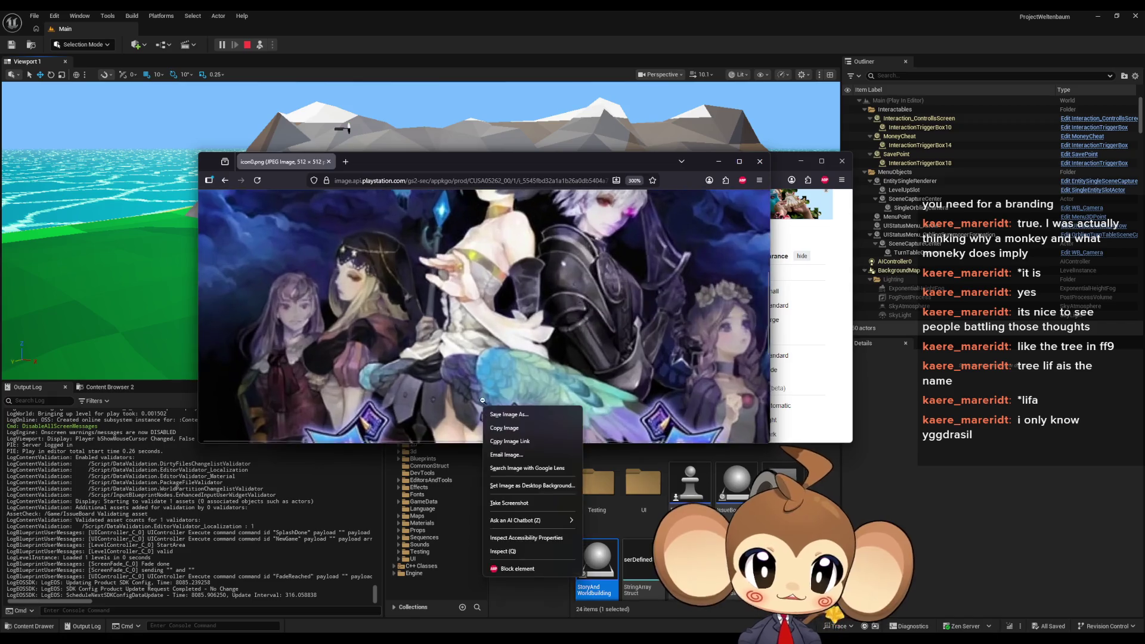
key(Escape)
key(ctrl+0)
scroll(568, 341, up, 5)
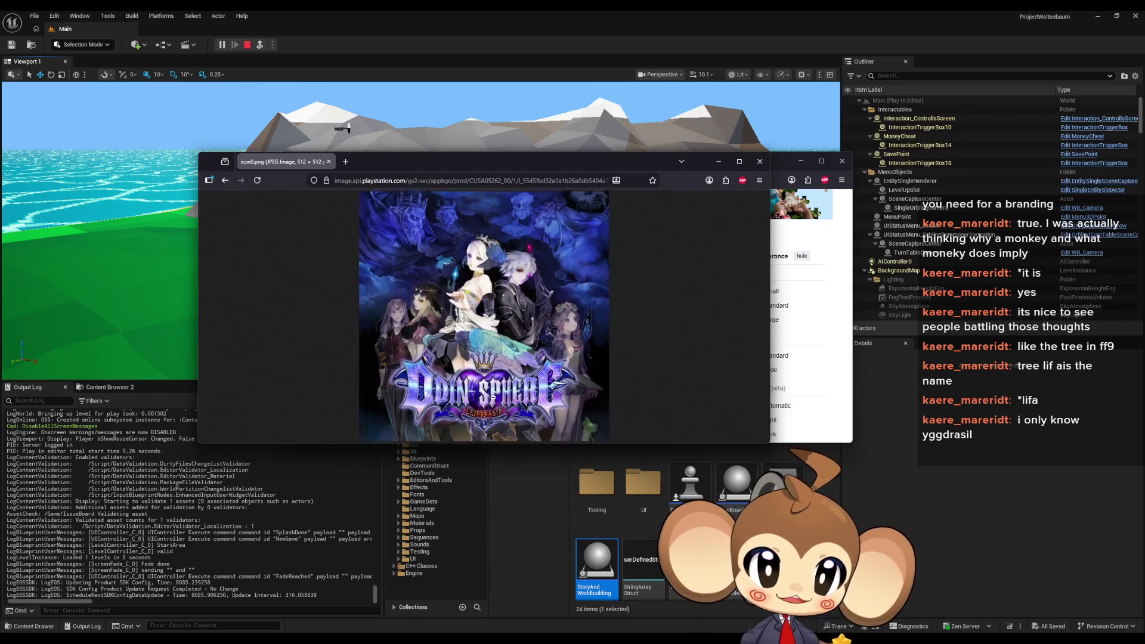
scroll(568, 341, down, 5)
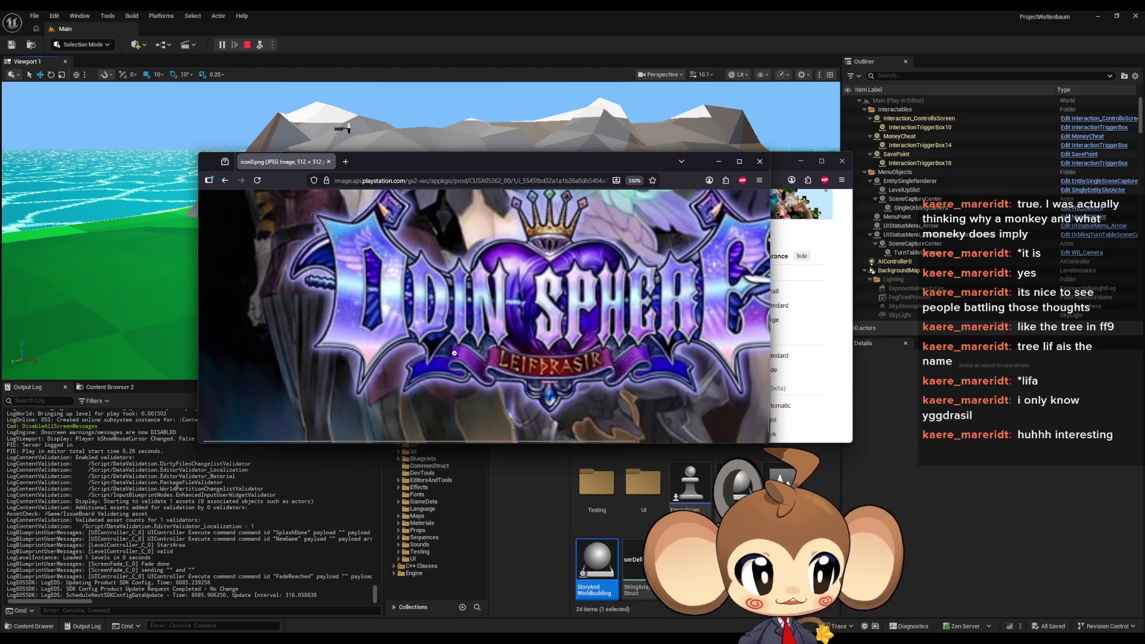
mouse_move(395, 164)
mouse_down()
mouse_move(432, 180)
mouse_move(571, 339)
mouse_up()
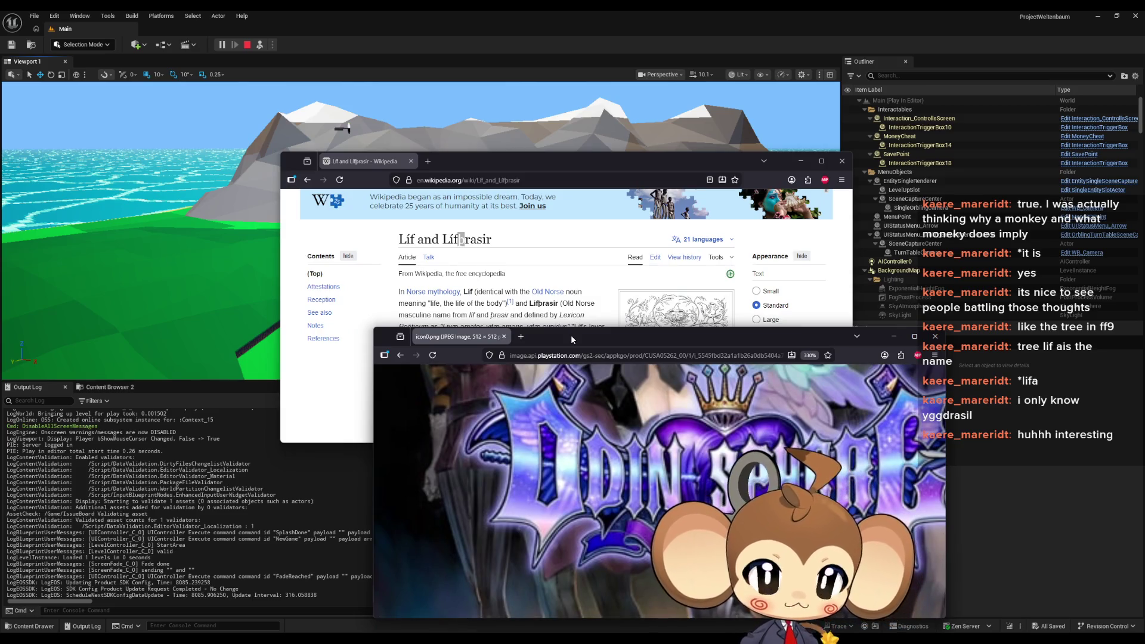
Close the Odin Sphere image window and the Wikipedia Líf and Lífþrasir window
drag(571, 339, 583, 345)
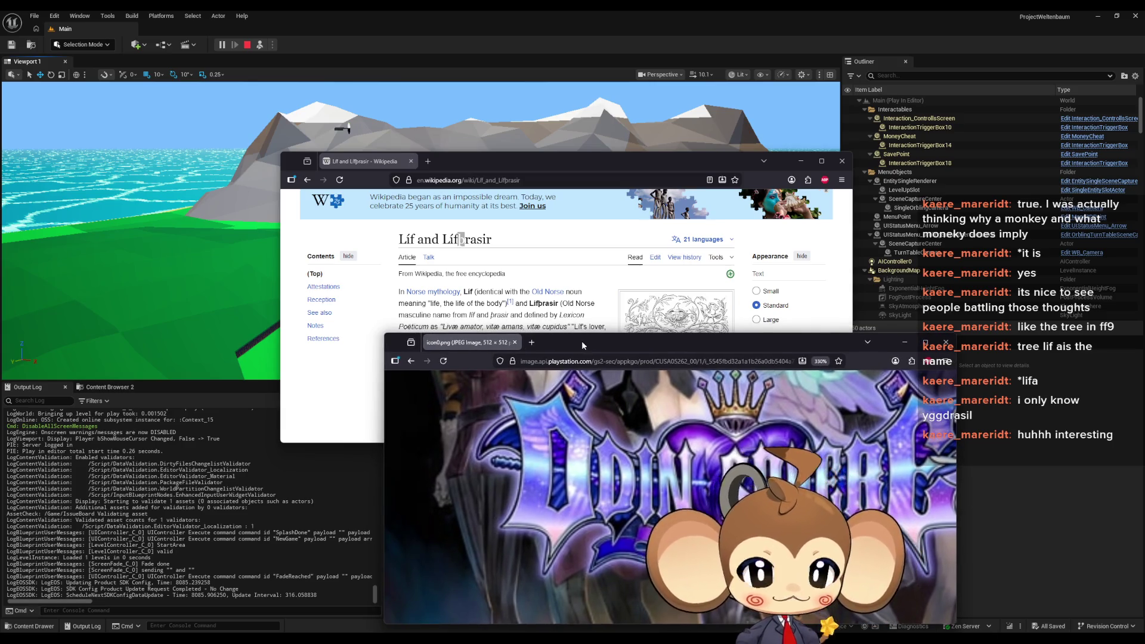
click(946, 342)
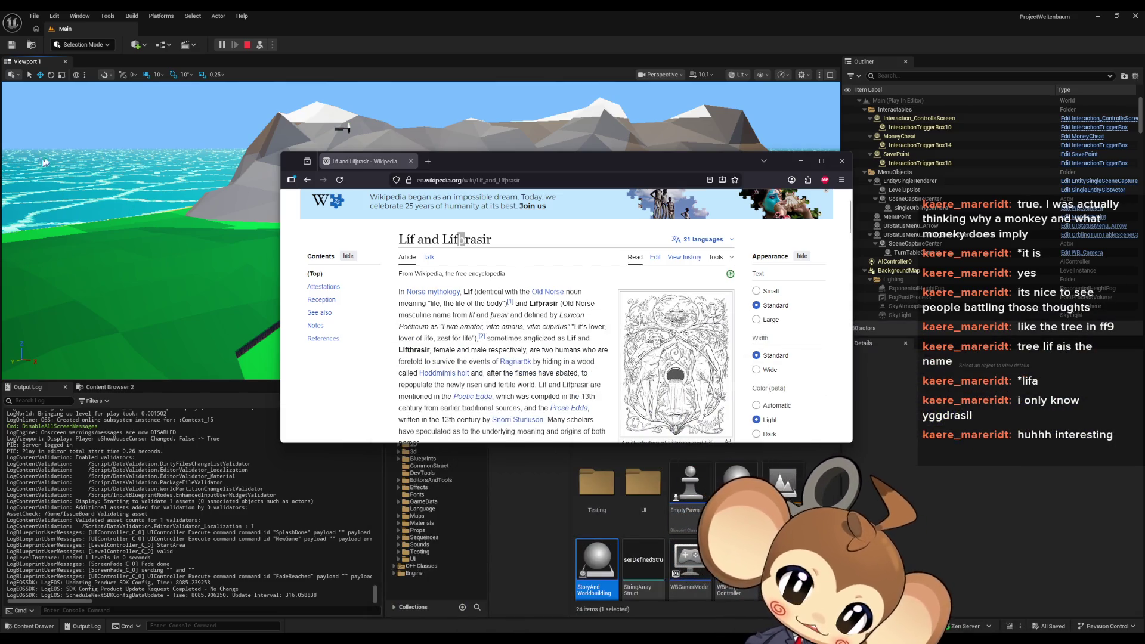
click(496, 131)
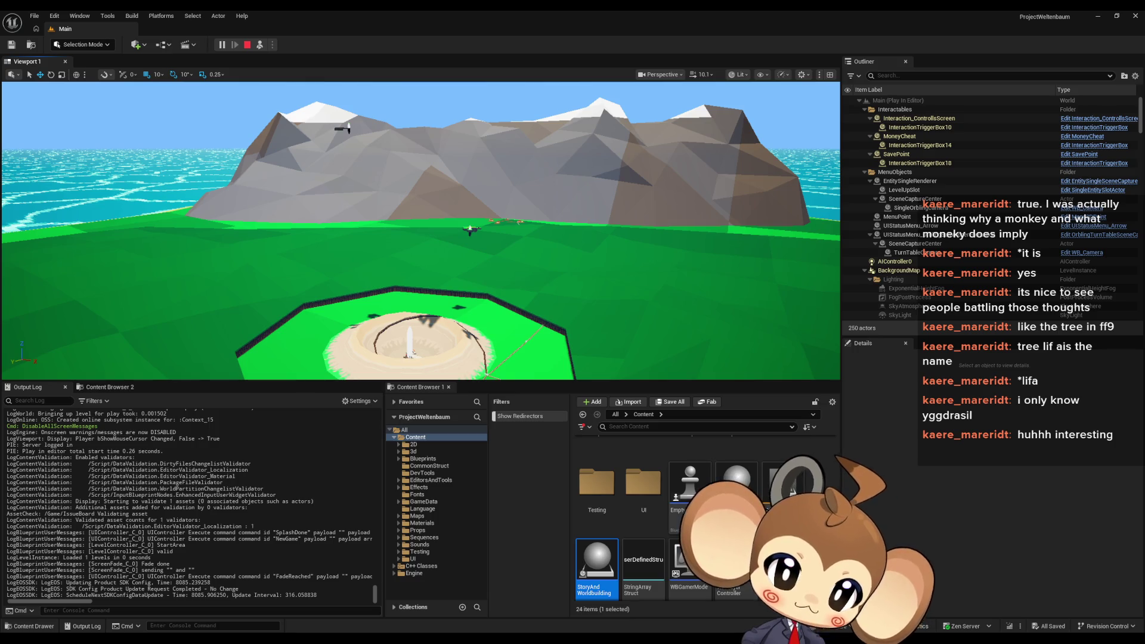
Jump to the Leif section of the Jade Cocoon 2 Divine Beasts page, showing Holeifich and Leifich
key(alt+Tab)
scroll(534, 279, down, 5)
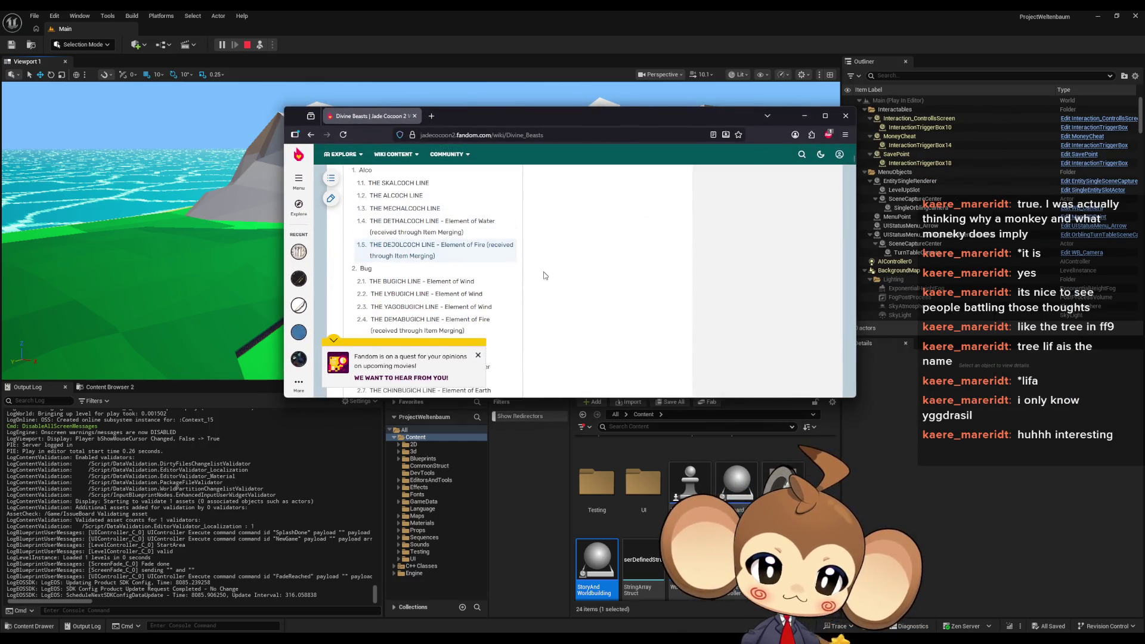
scroll(534, 279, down, 1)
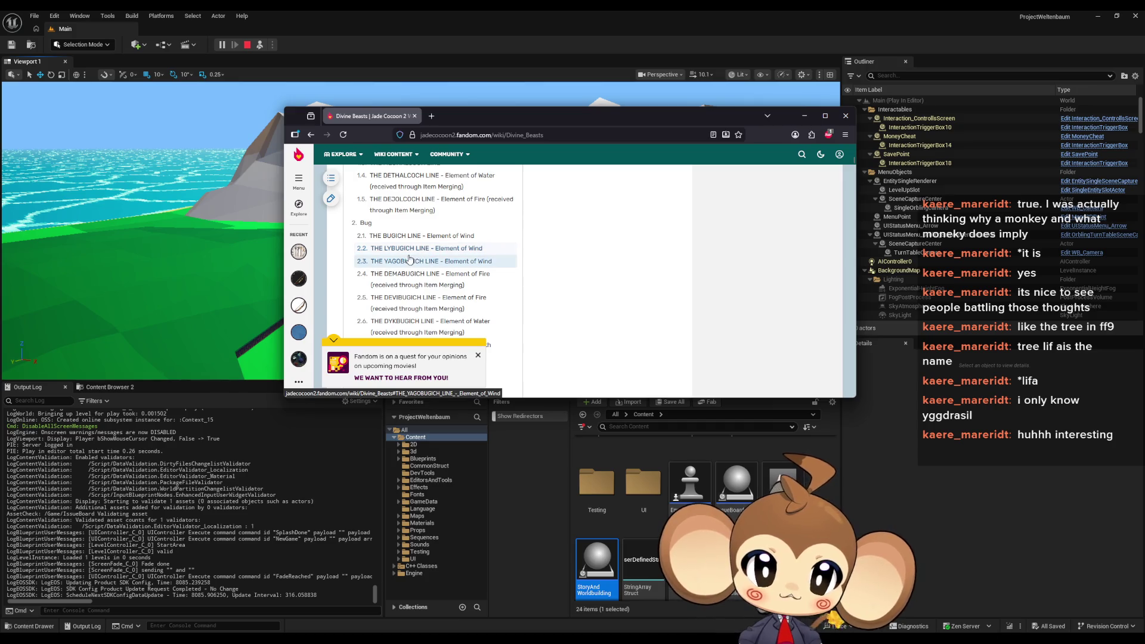
scroll(412, 267, down, 1)
scroll(412, 267, up, 6)
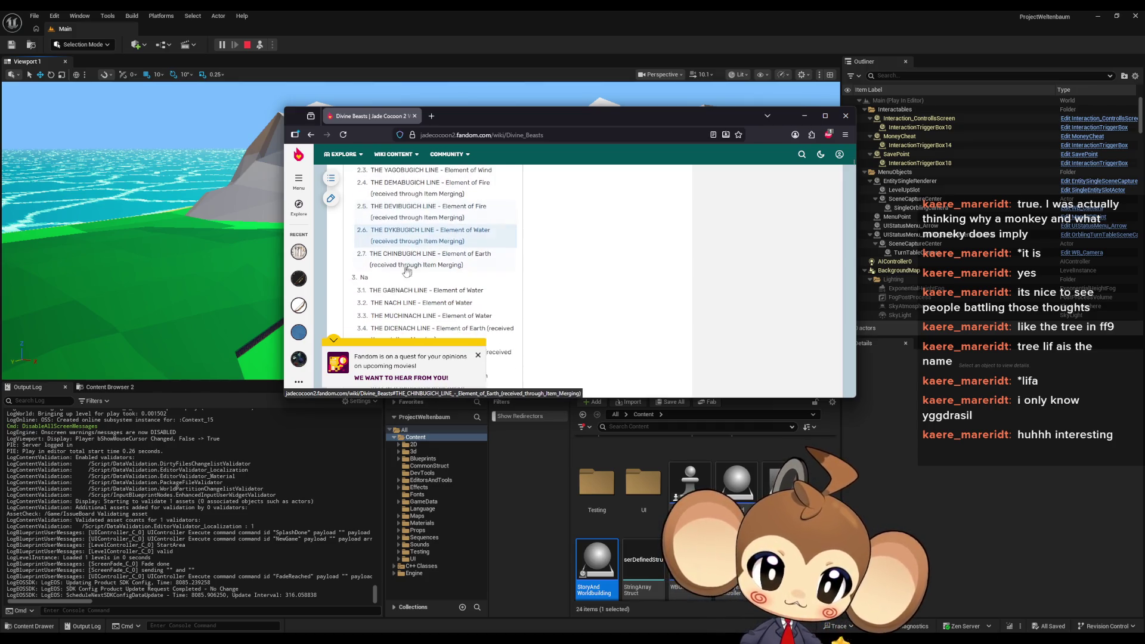
scroll(383, 285, down, 8)
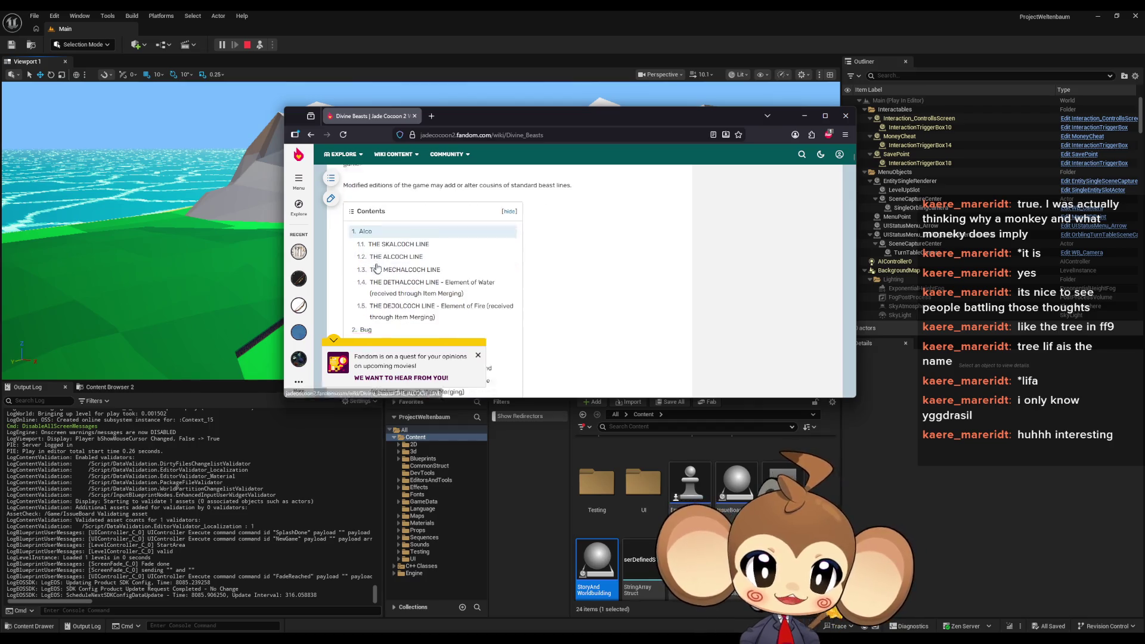
scroll(369, 270, down, 8)
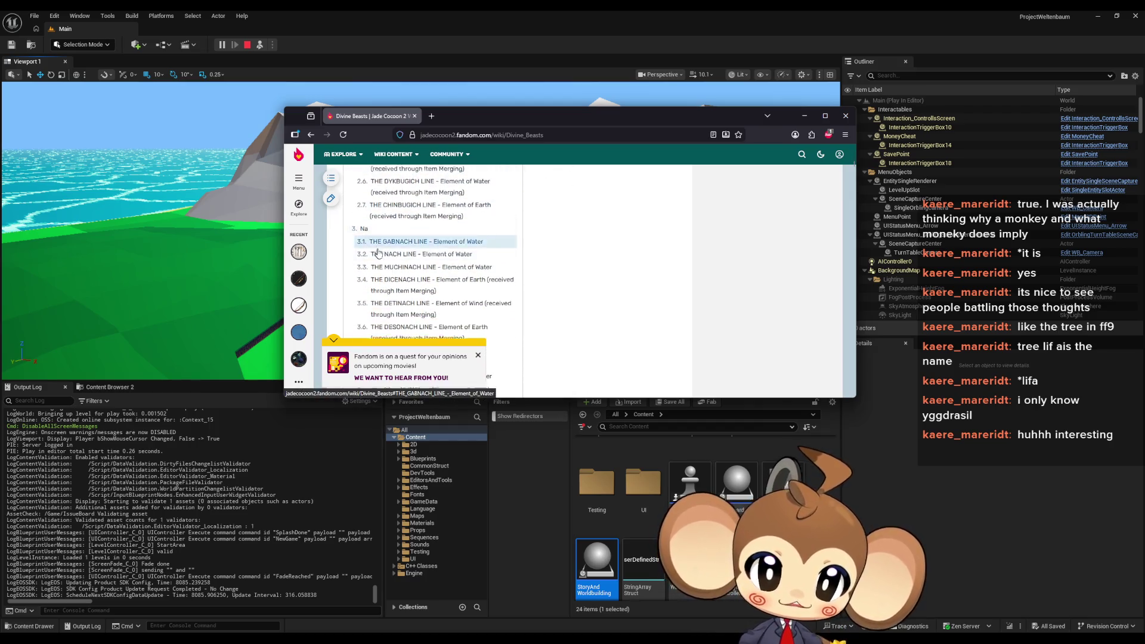
scroll(372, 251, down, 5)
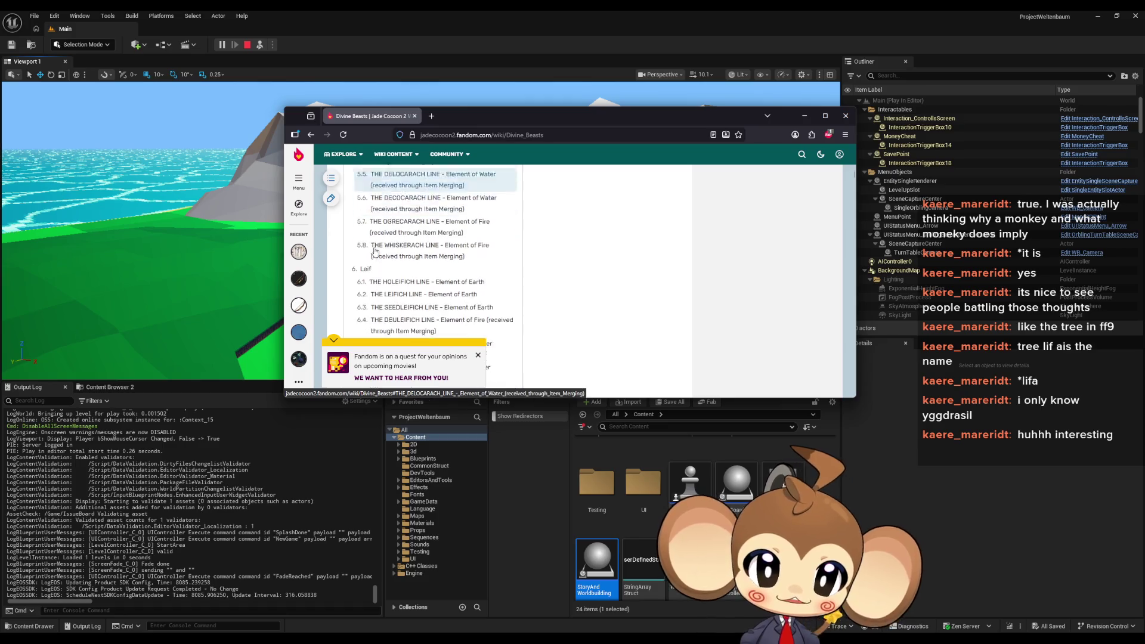
click(372, 196)
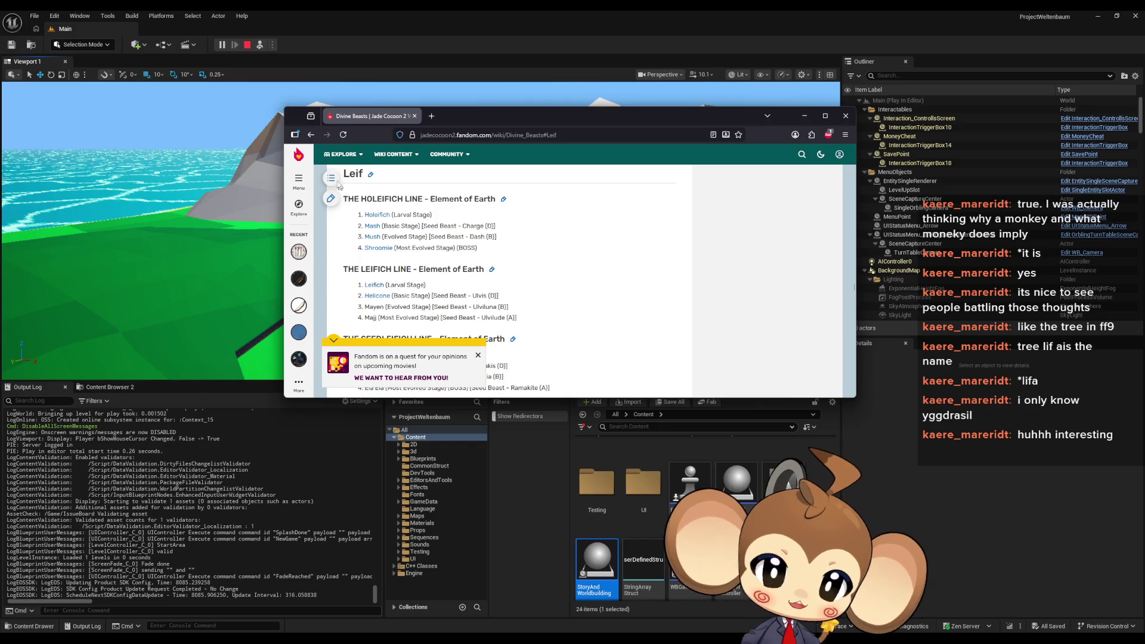
scroll(418, 221, down, 3)
scroll(397, 241, up, 3)
scroll(397, 240, up, 1)
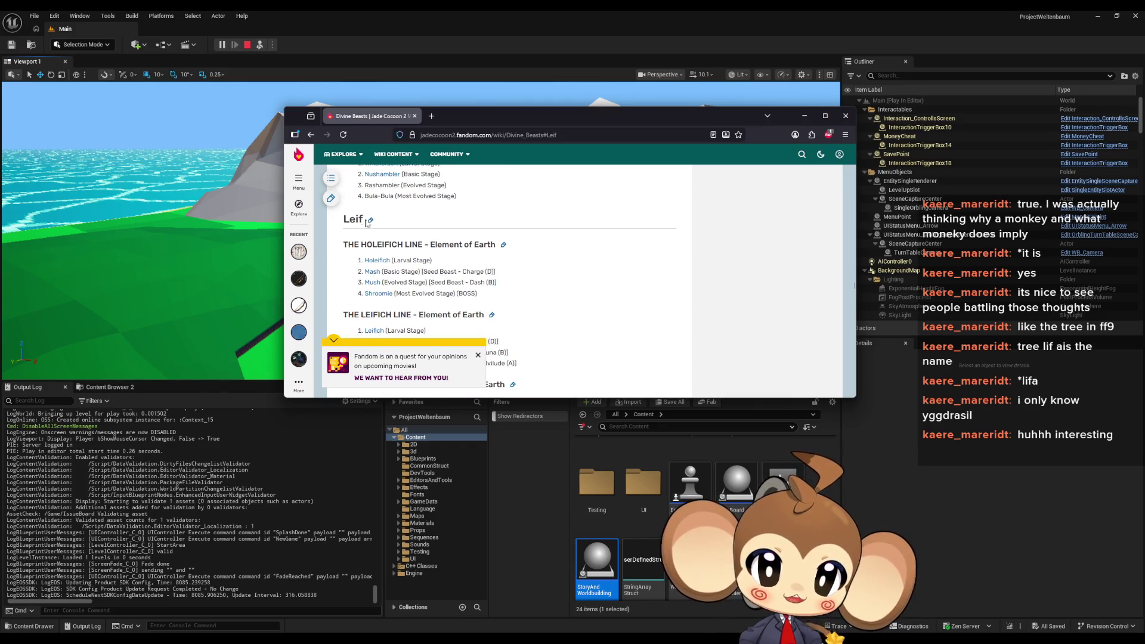
drag(364, 221, 418, 170)
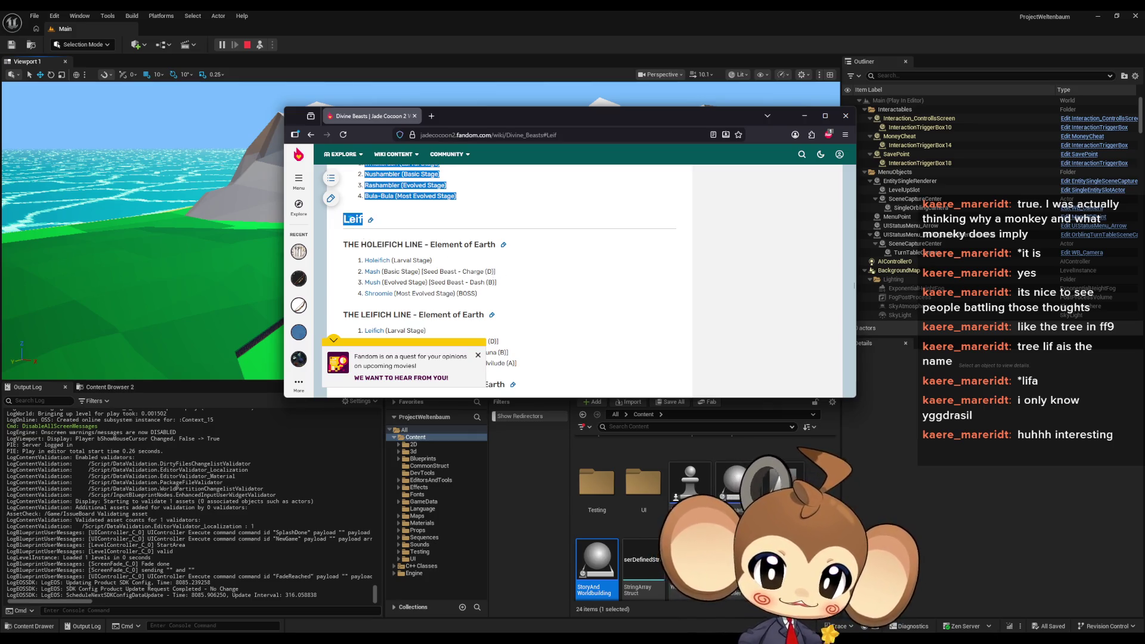
Select the word Leif in the heading, then return to the running Unreal island game test
click(360, 232)
double_click(353, 219)
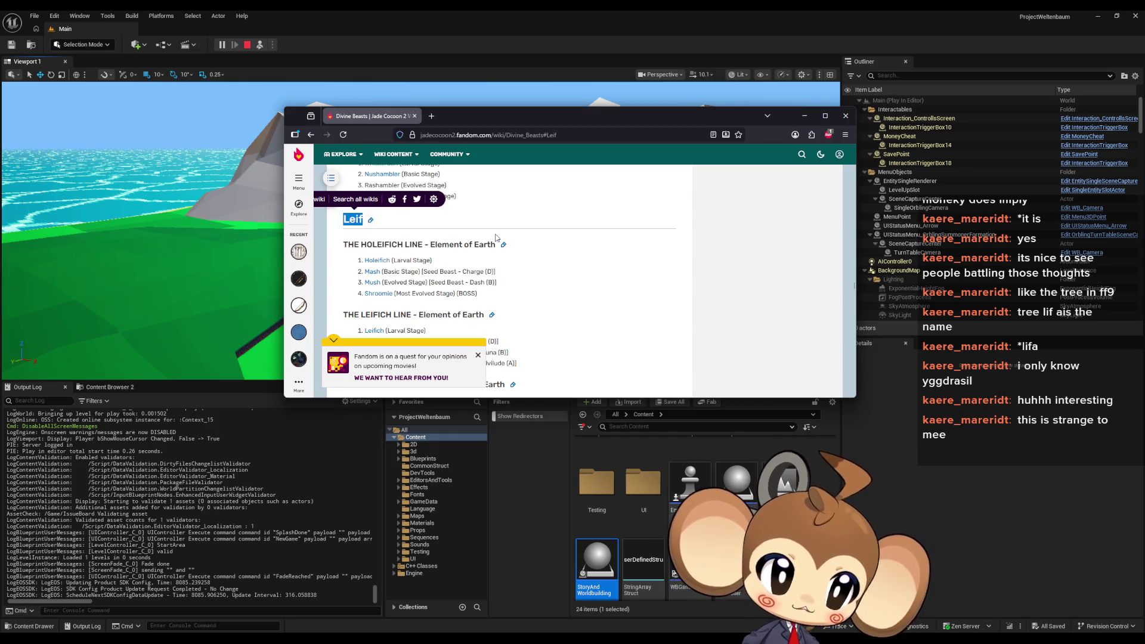
drag(485, 117, 501, 148)
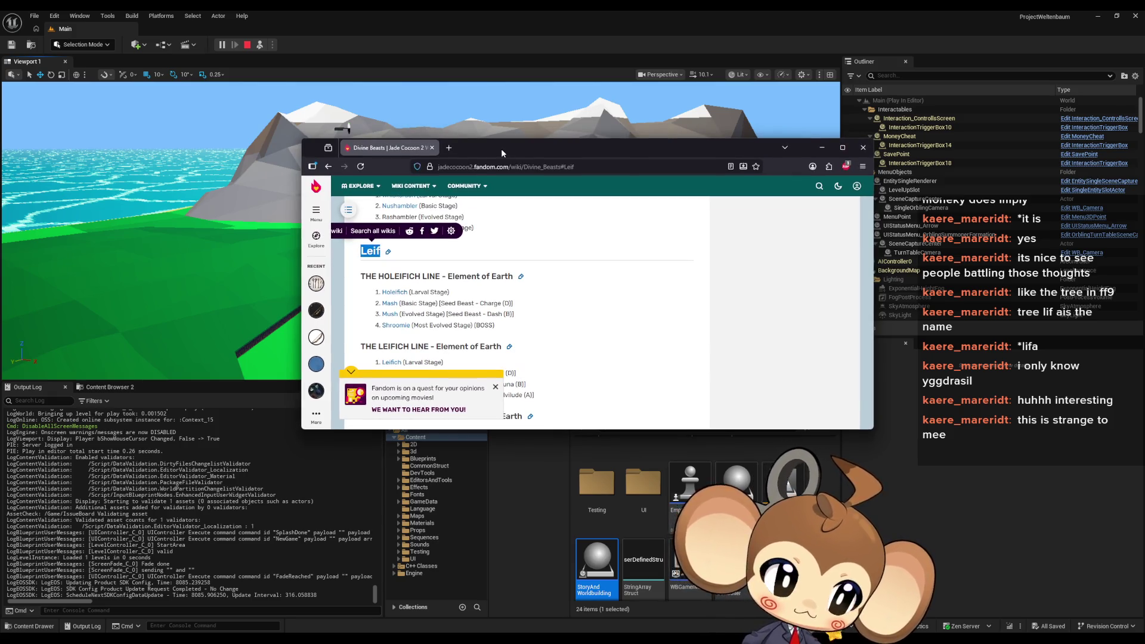
key(alt+Tab)
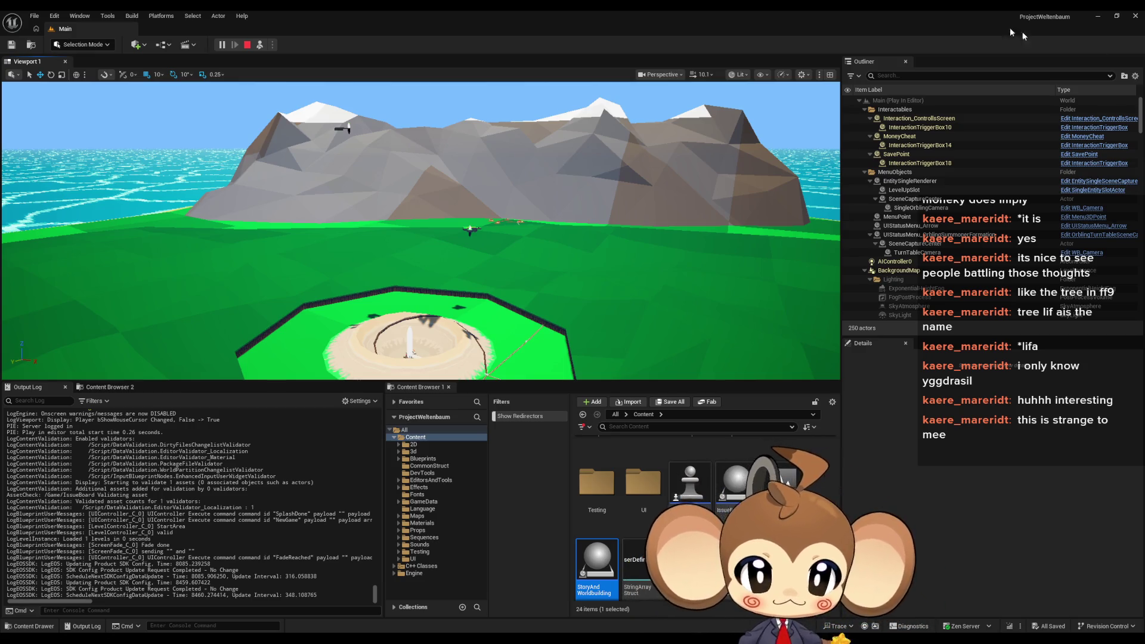
click(631, 319)
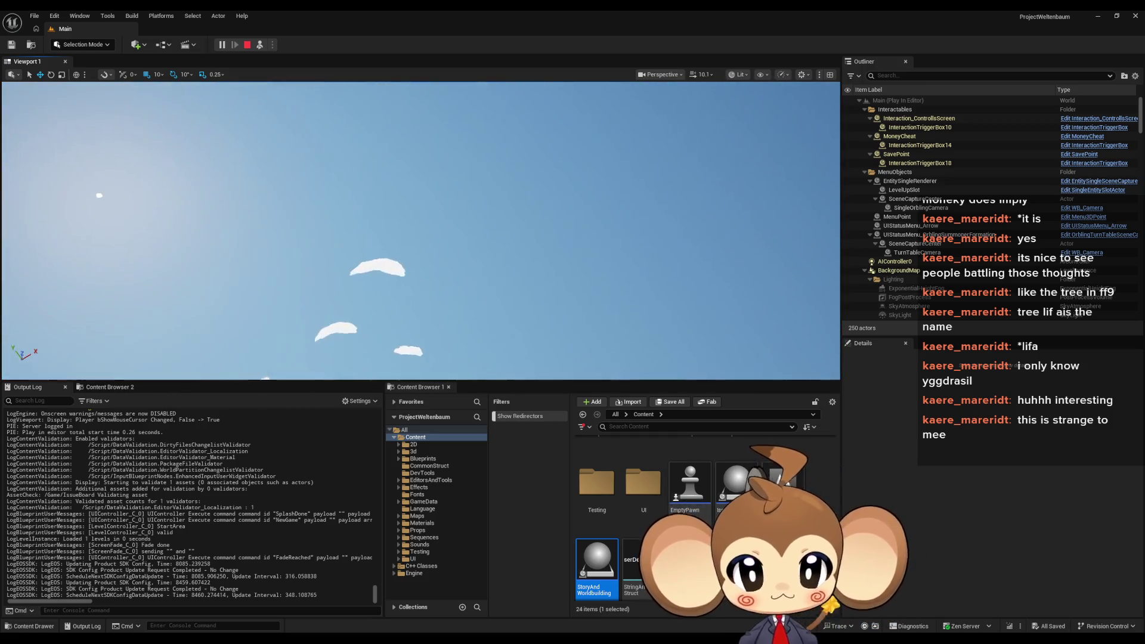